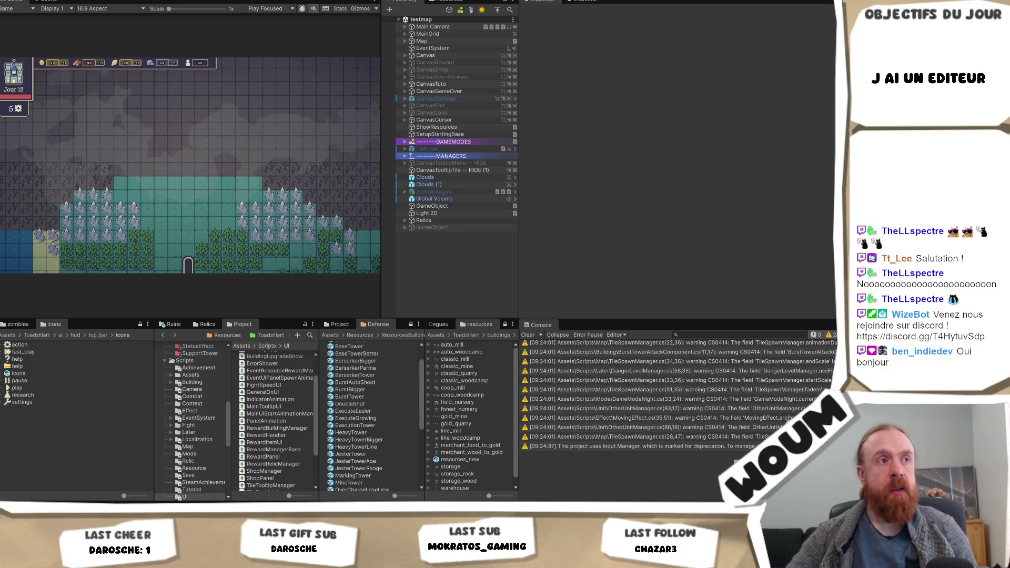
Switch from the Unity project to the Notepad++ notes on exploration and enemy waves
key(alt+Tab)
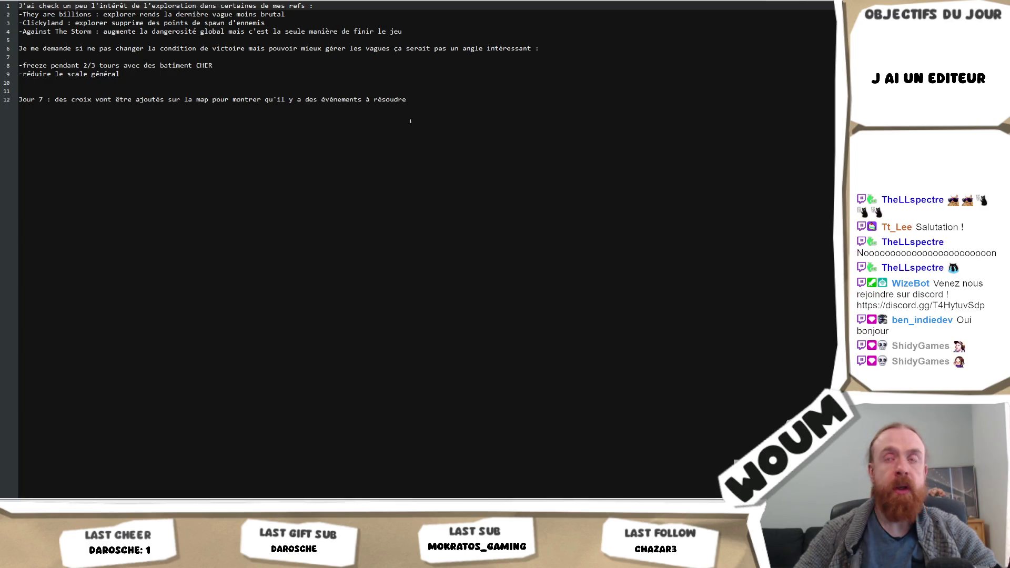
Put the cursor at the end of the Jour 7 line in the design notes
click(439, 111)
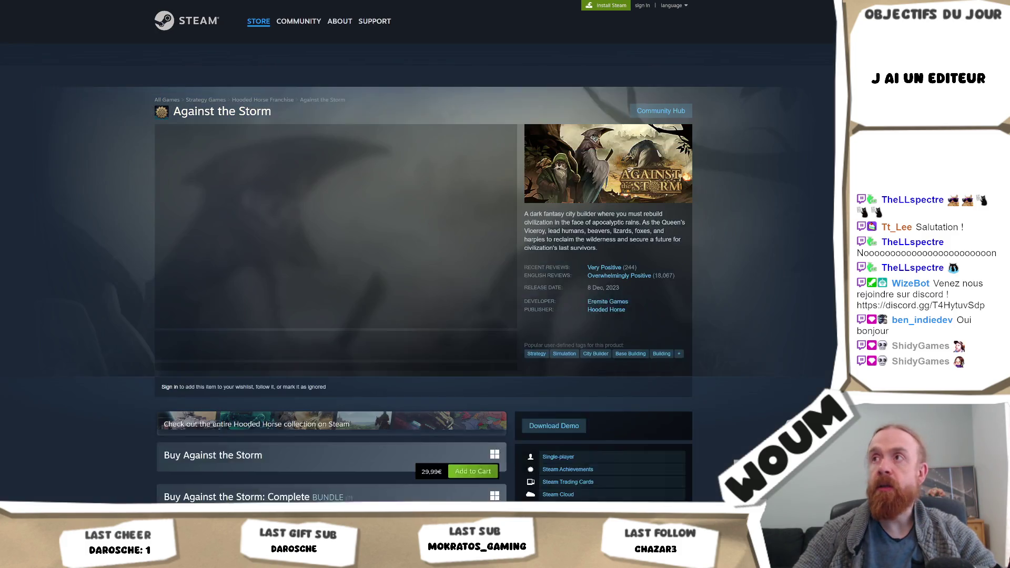
Scroll the Against the Storm page down to System Requirements, then return to the notes
scroll(671, 4, down, 15)
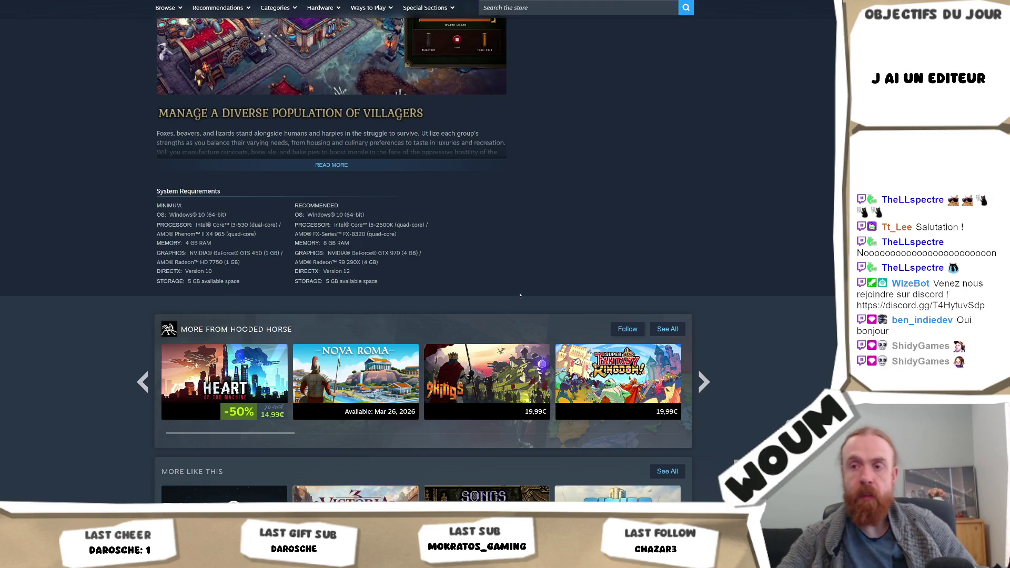
key(alt+Tab)
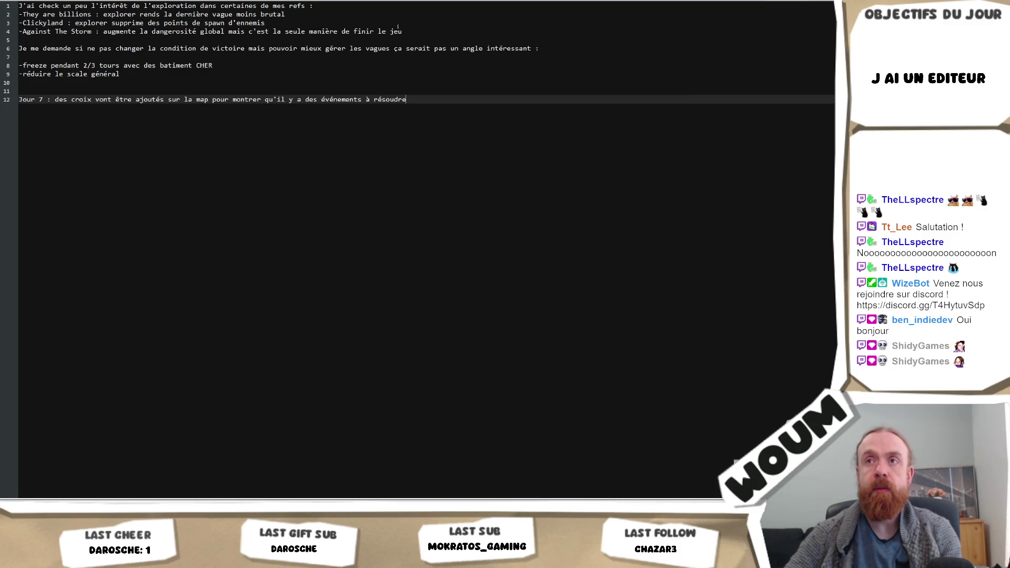
Reread the notes' lines 4 and 6, glance at Unity, then reopen the Against the Storm page
click(436, 31)
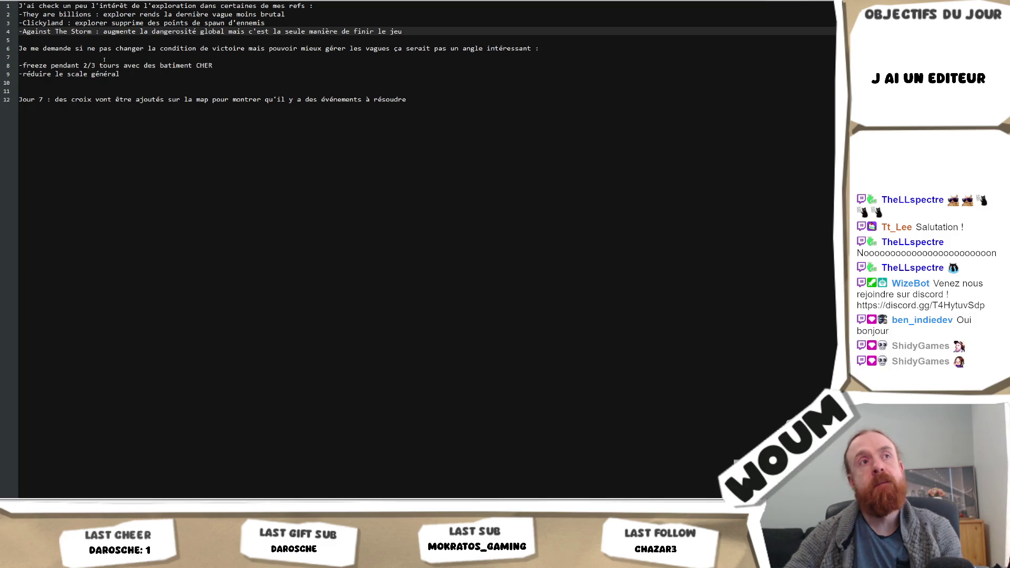
click(123, 48)
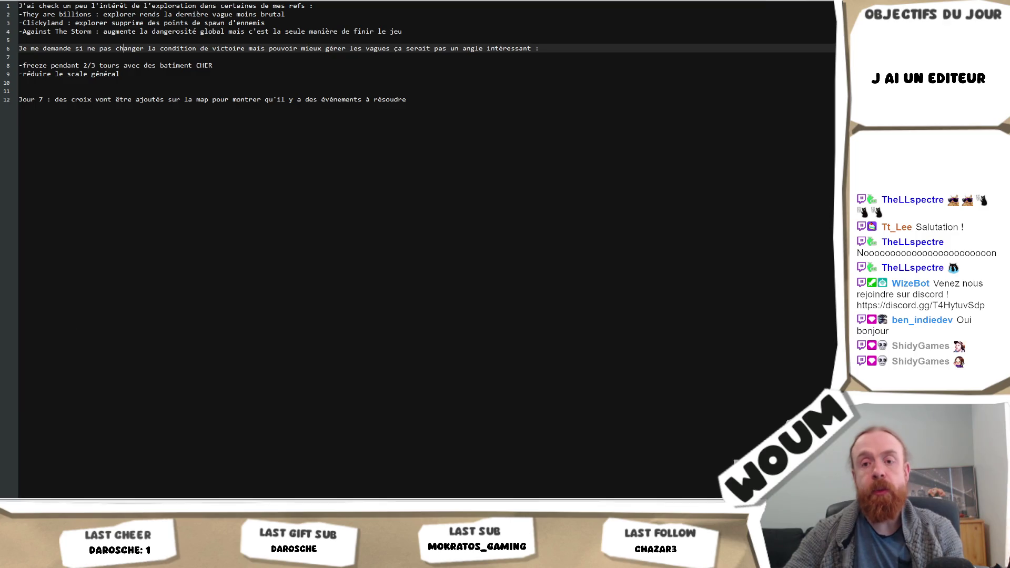
key(alt+Tab)
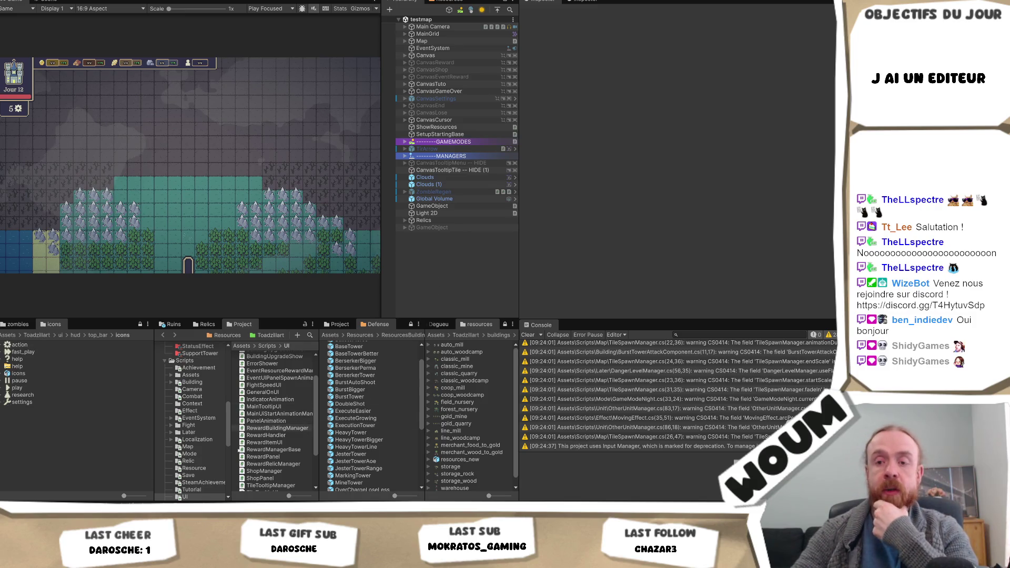
key(alt+Tab)
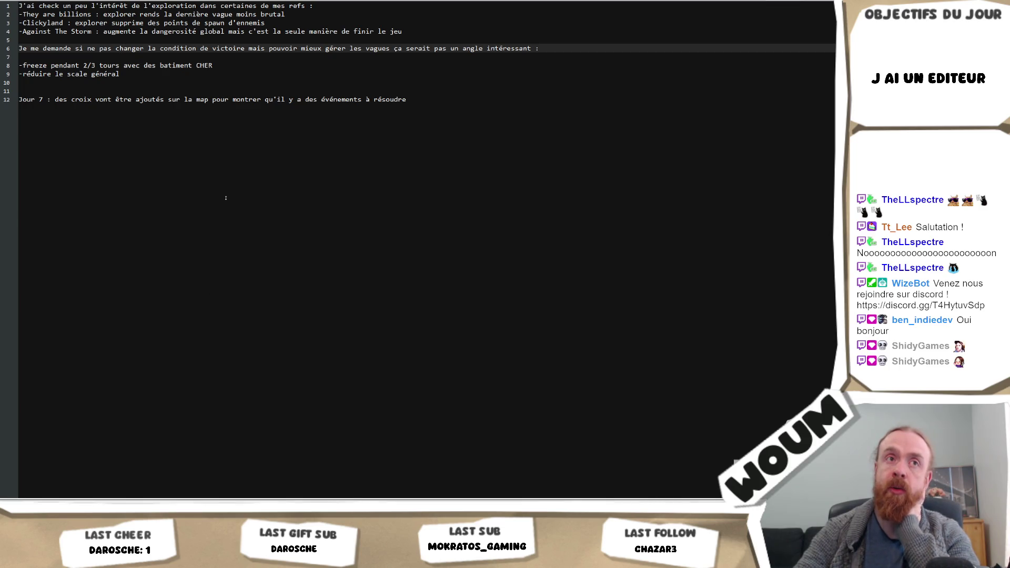
mouse_move(89, 502)
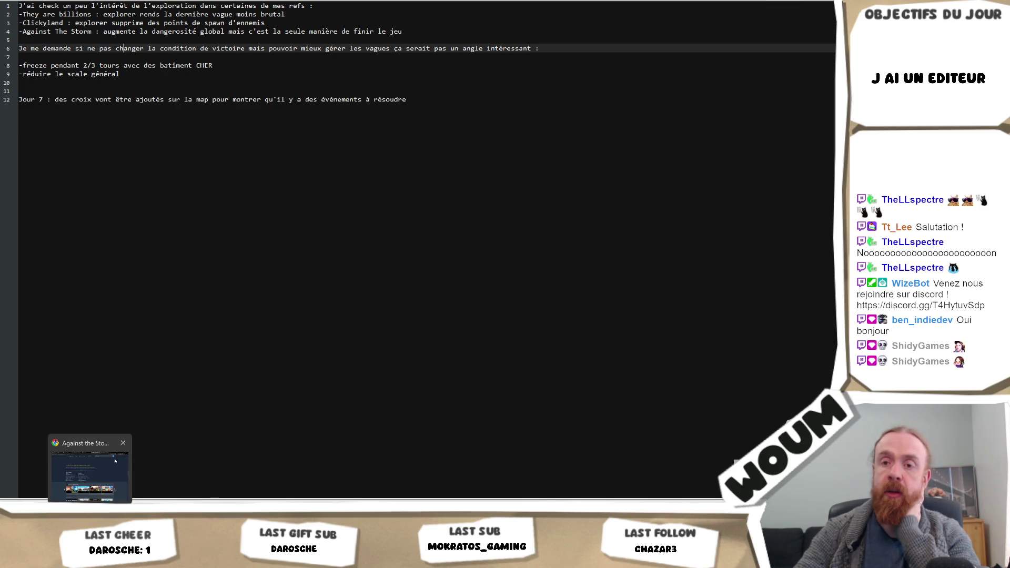
click(89, 466)
Scroll up and down through the Against the Storm store page
scroll(572, 338, up, 5)
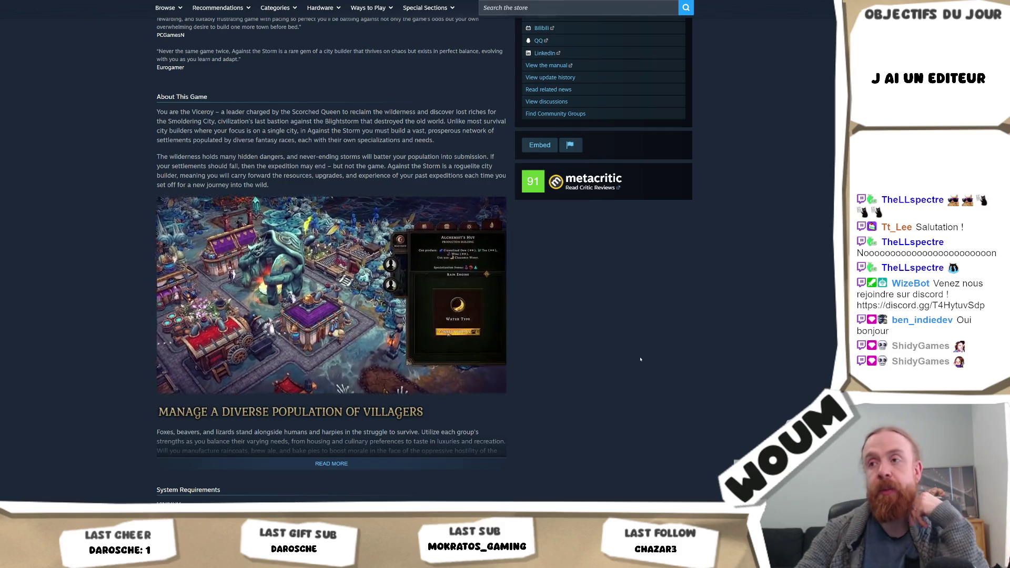
scroll(639, 359, down, 4)
scroll(637, 359, down, 5)
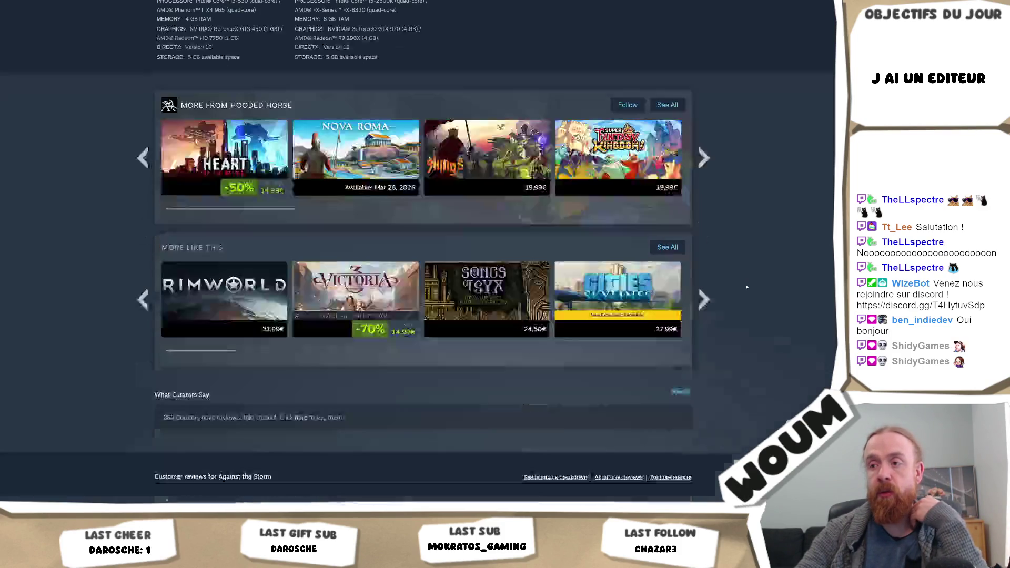
scroll(736, 304, down, 4)
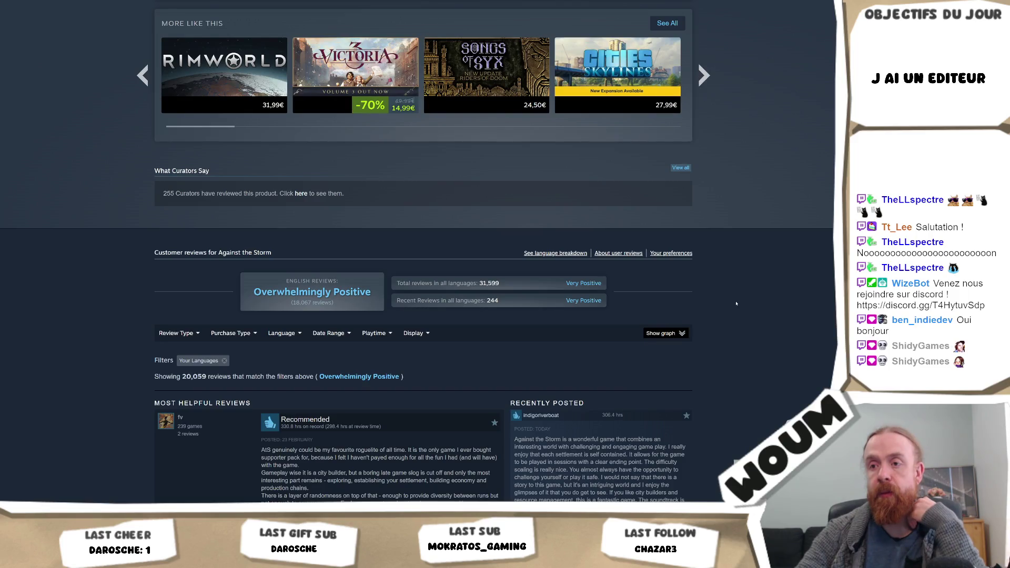
scroll(736, 303, up, 20)
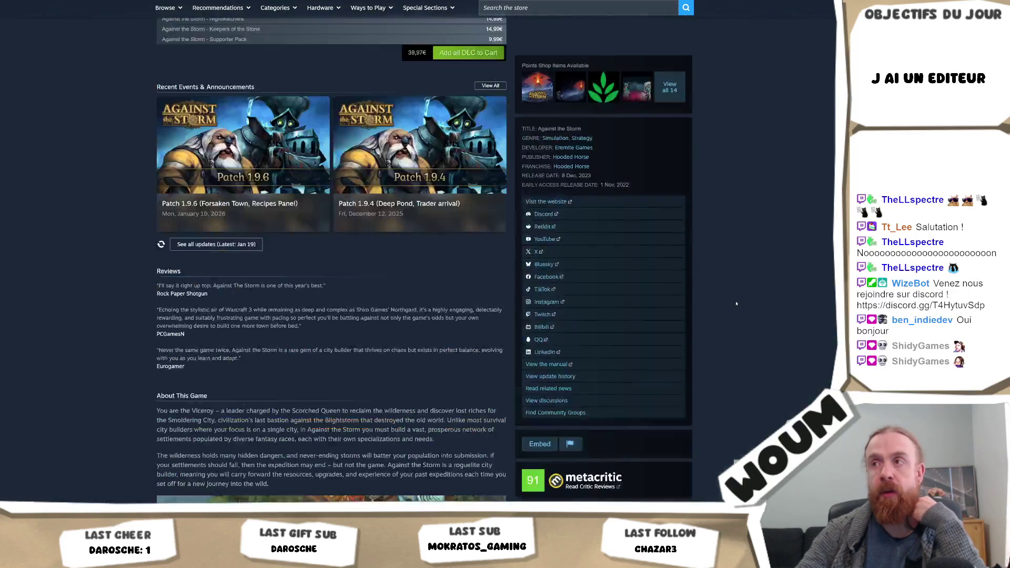
scroll(736, 303, up, 8)
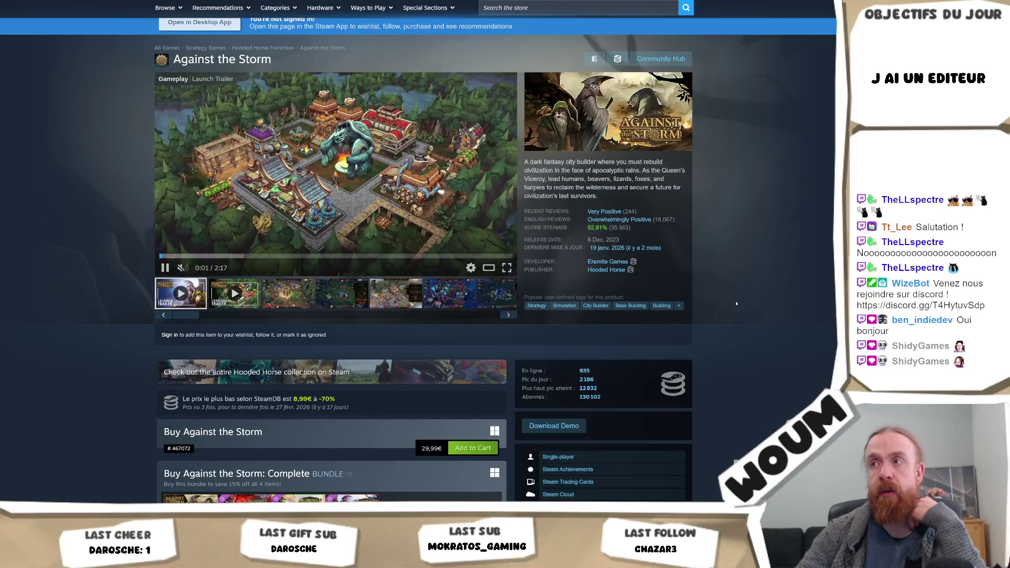
Go back to the Age of Darkness: Final Stand store page and browse it
key(alt+Left)
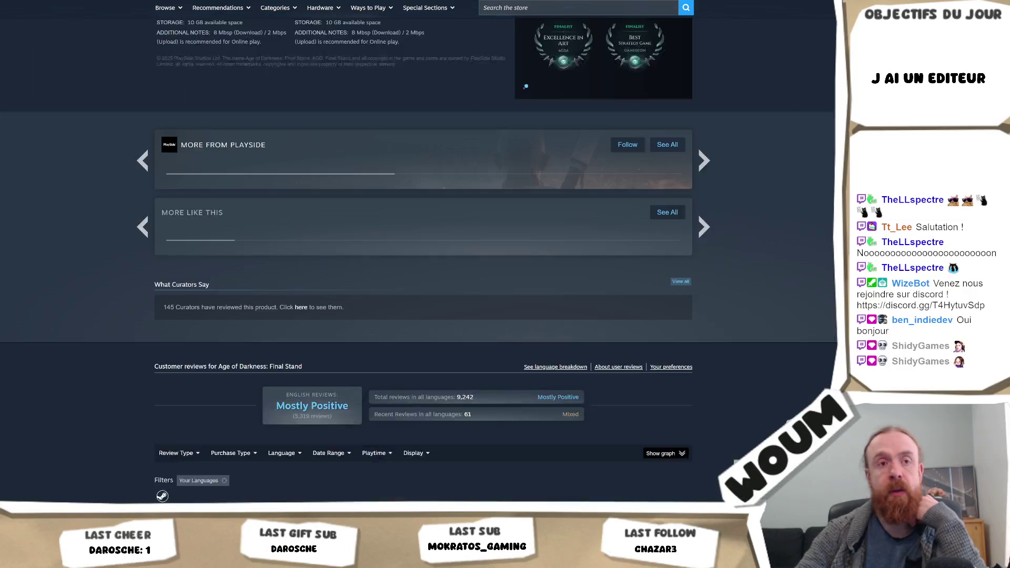
scroll(581, 266, up, 20)
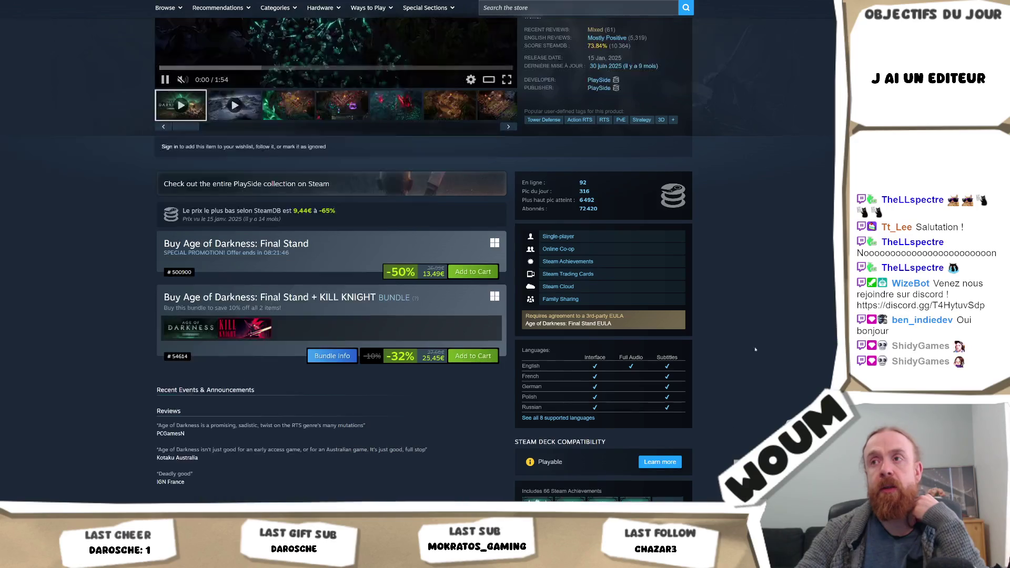
scroll(778, 345, up, 4)
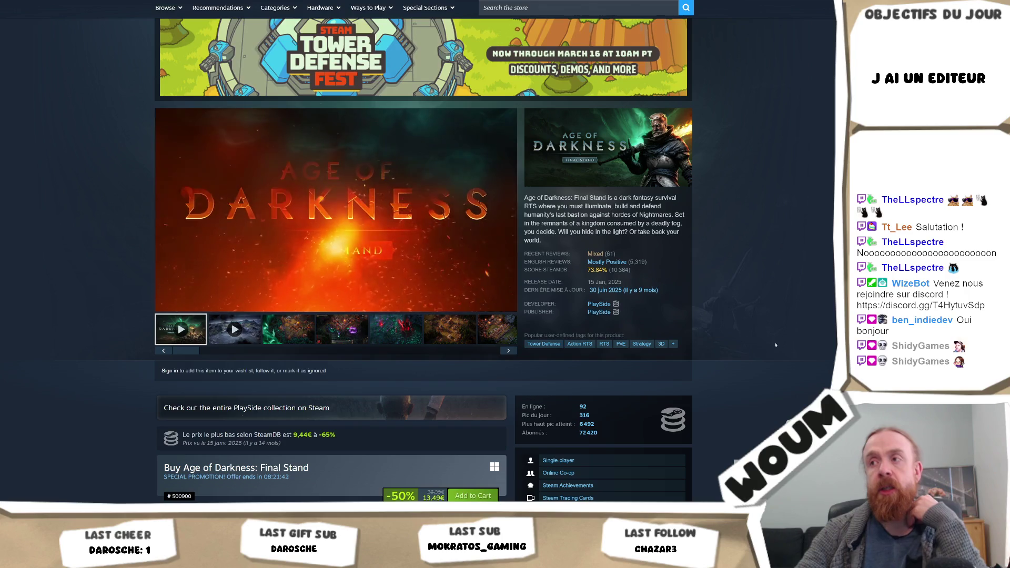
scroll(772, 345, down, 5)
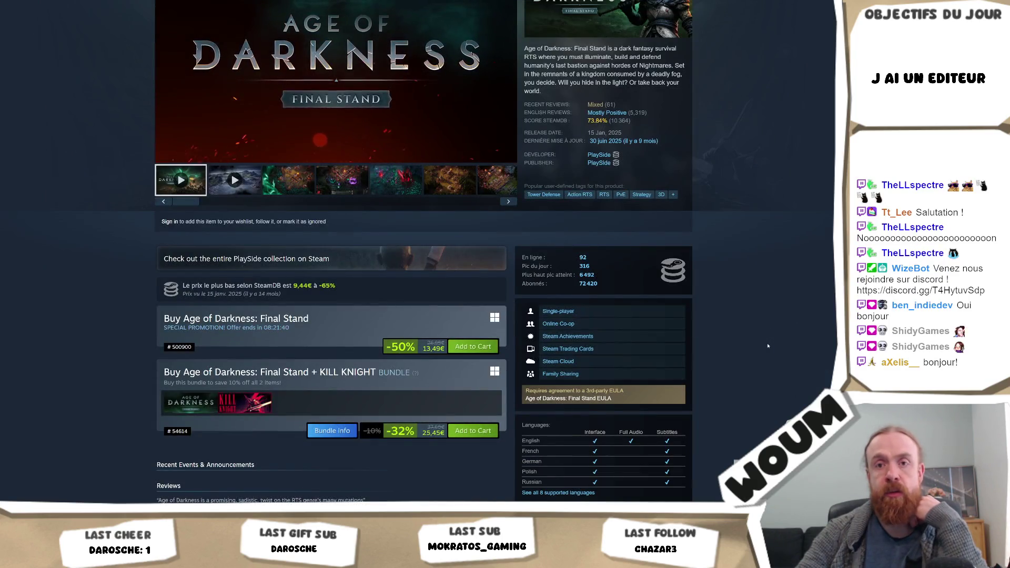
scroll(767, 346, down, 3)
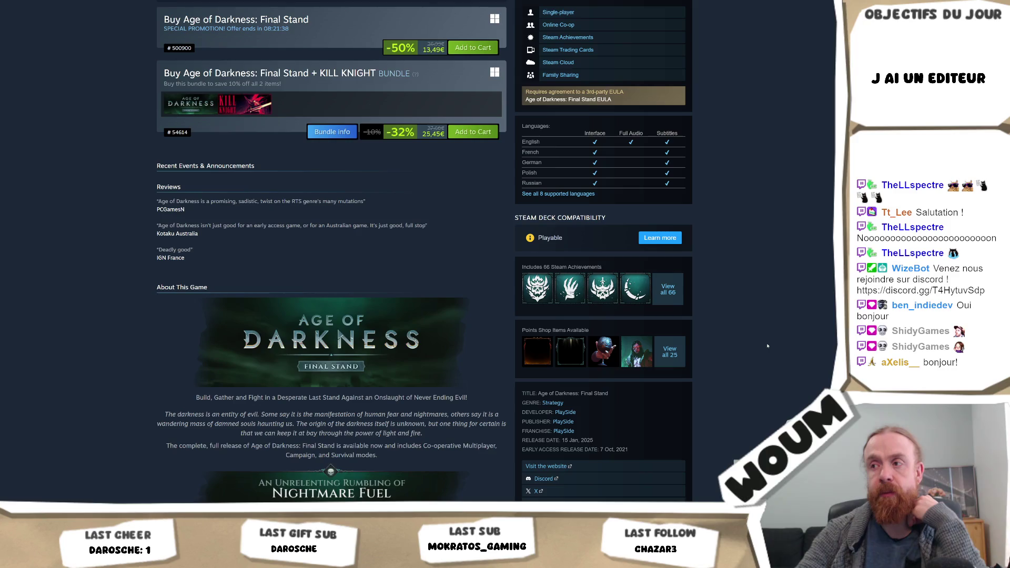
scroll(767, 346, down, 3)
scroll(768, 346, down, 3)
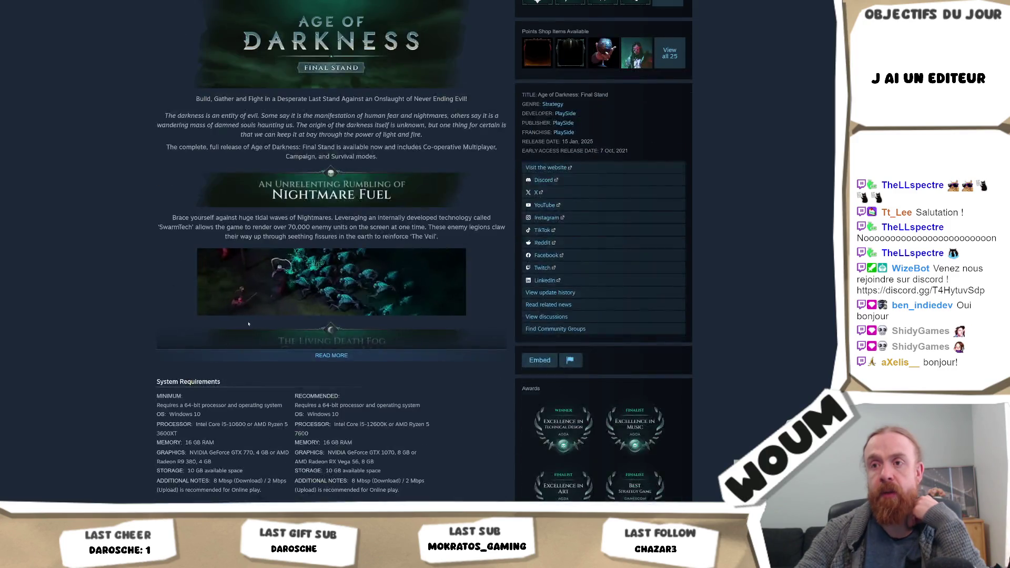
scroll(249, 326, up, 10)
mouse_move(248, 327)
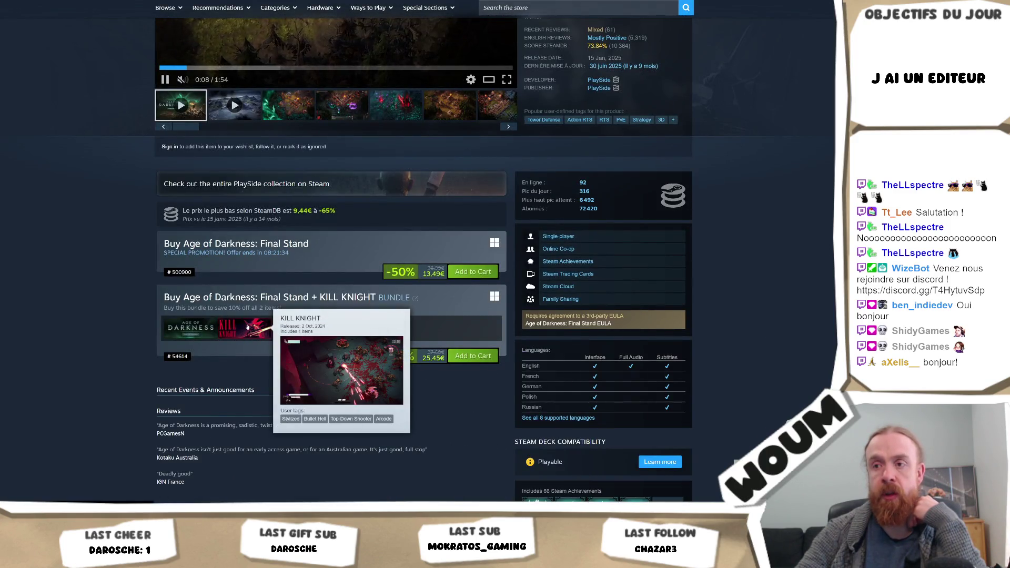
scroll(248, 327, up, 2)
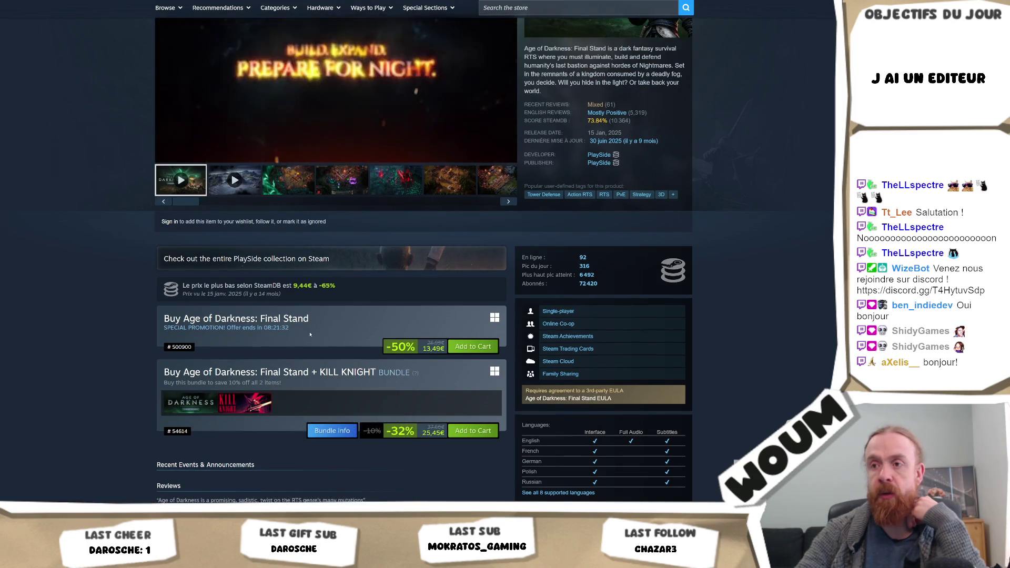
scroll(274, 379, up, 2)
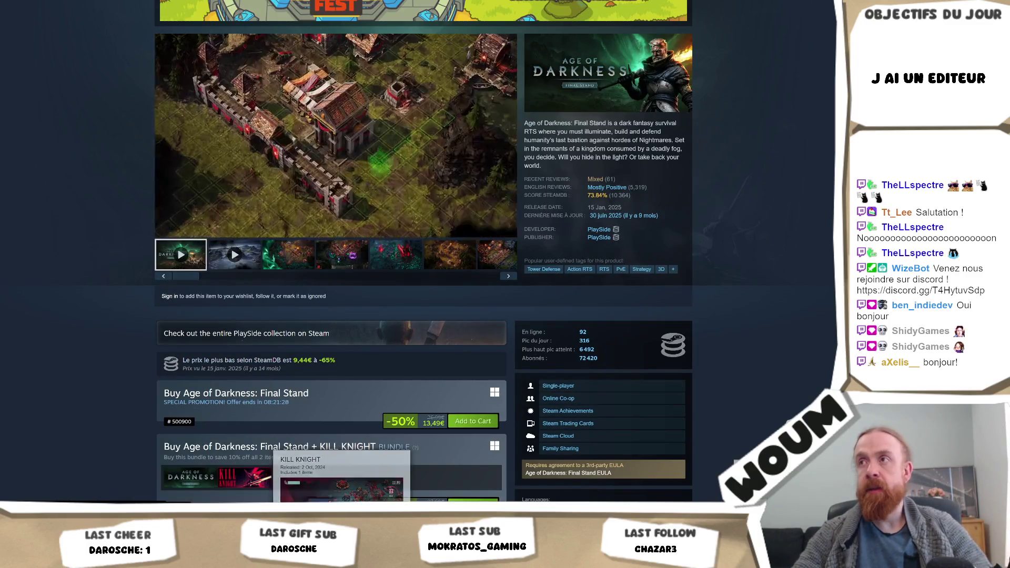
Open the KILL KNIGHT store page, pause its trailer, and compare it with Age of Darkness
click(245, 477)
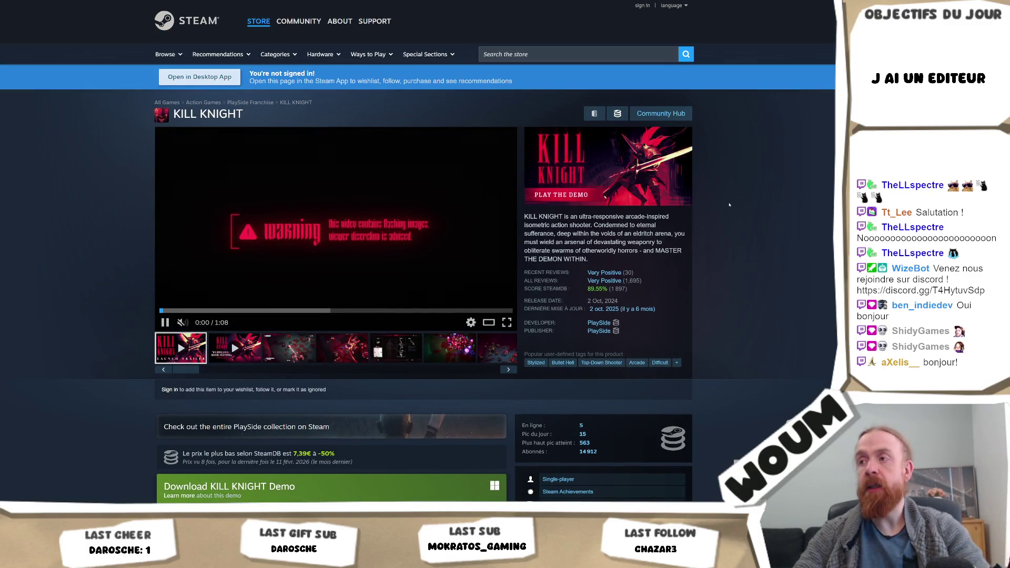
click(411, 260)
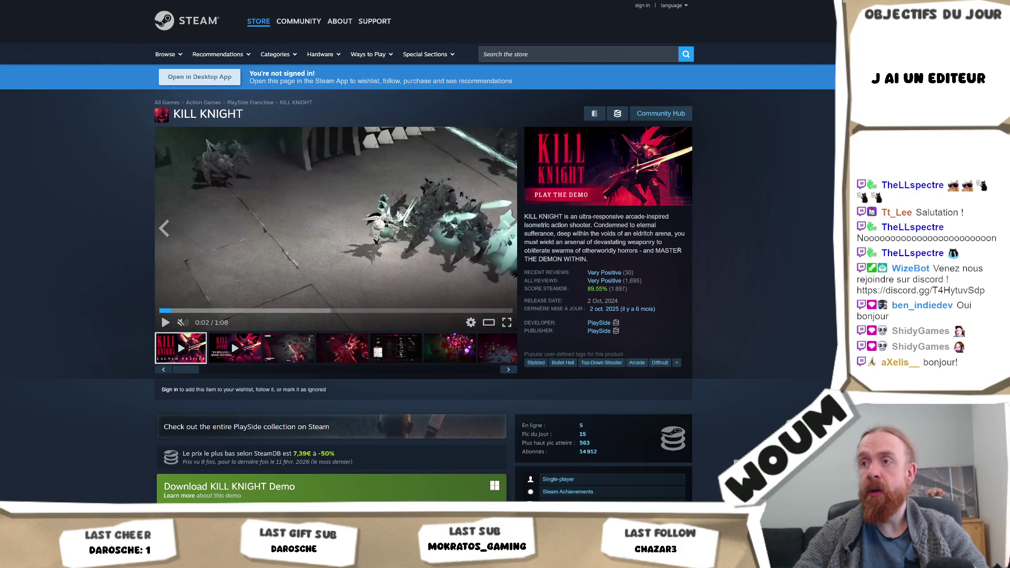
key(alt+Left)
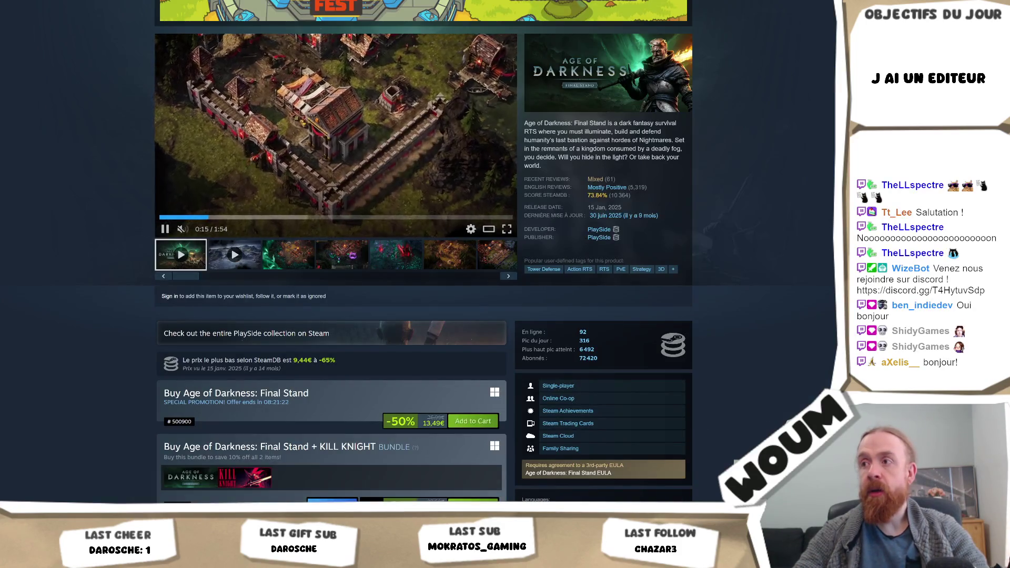
key(alt+Right)
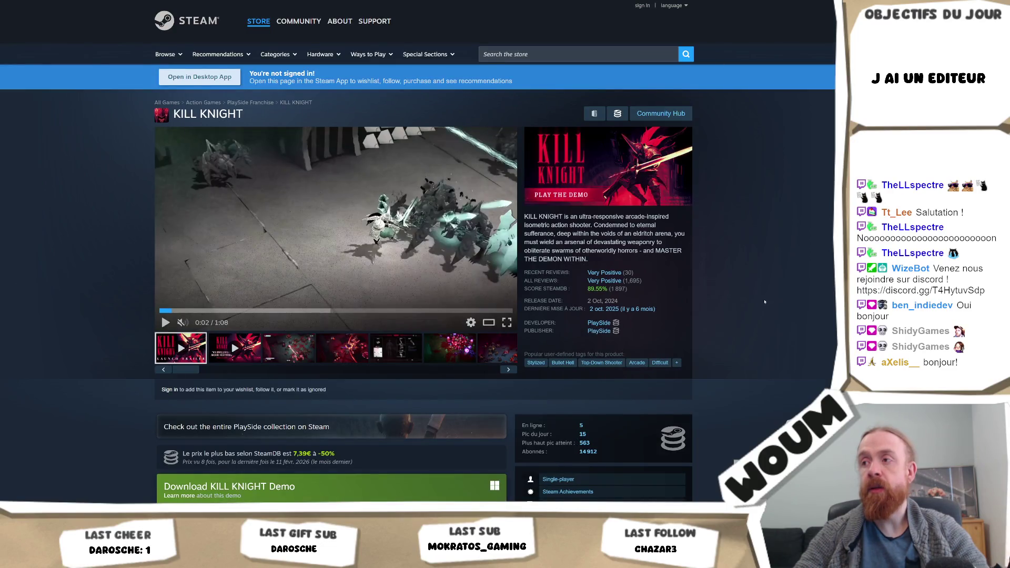
key(alt+Left)
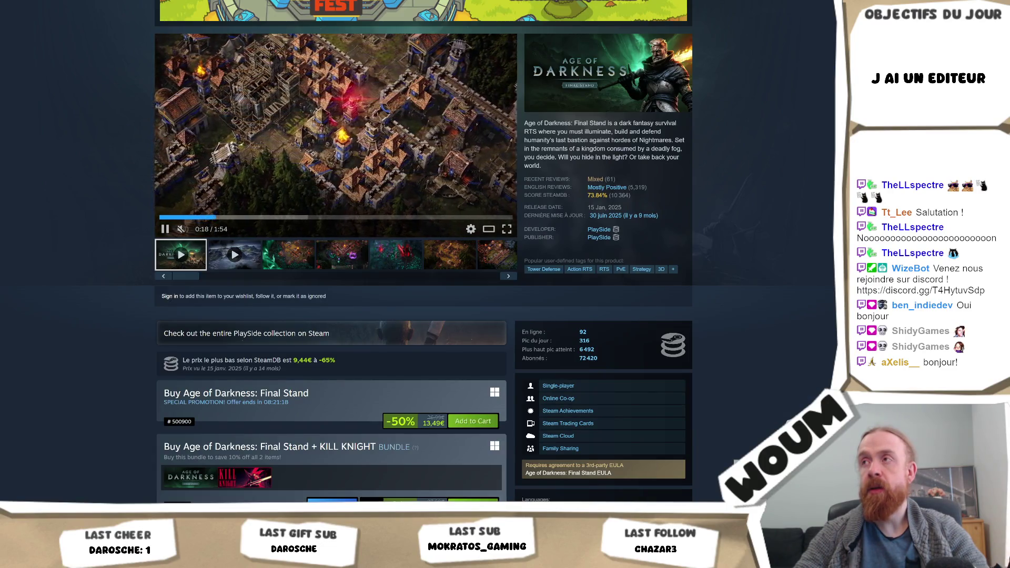
key(alt+Right)
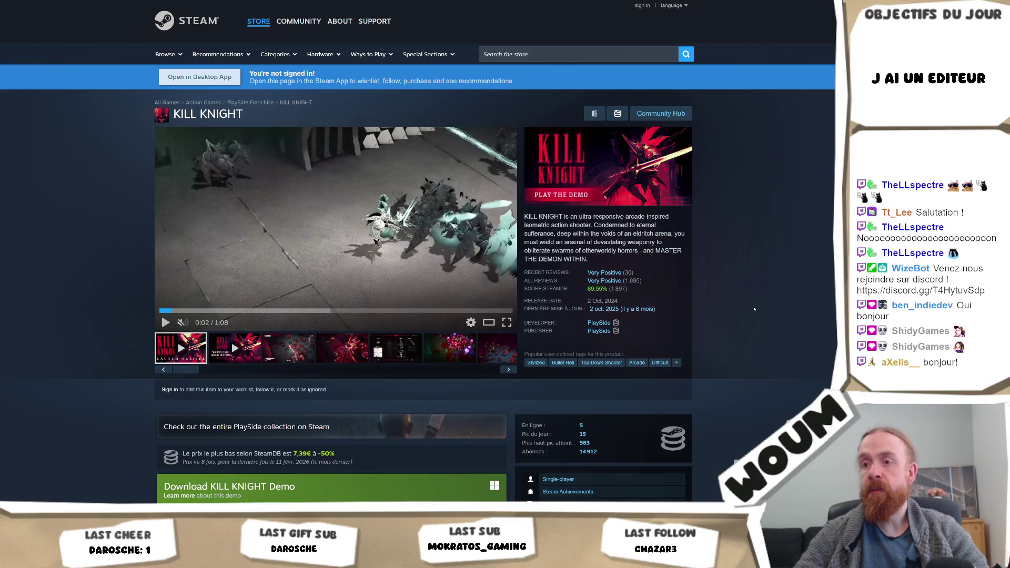
scroll(754, 309, down, 5)
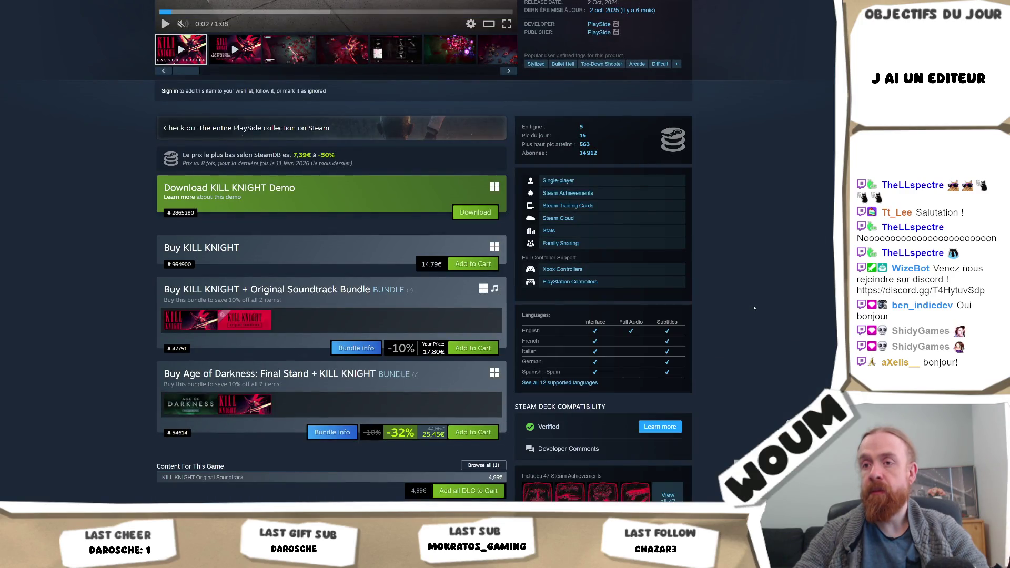
scroll(754, 308, down, 1)
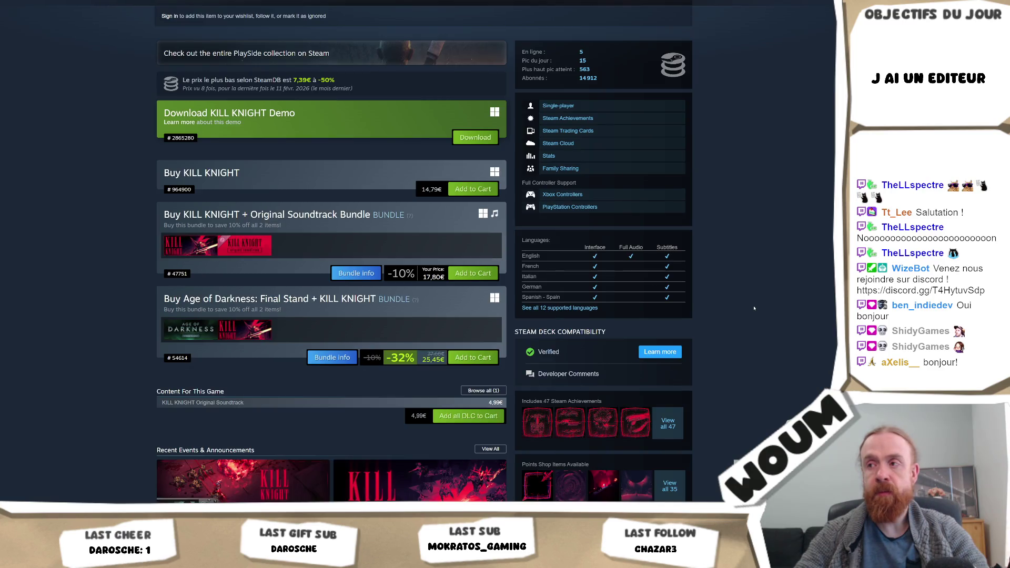
scroll(754, 308, down, 4)
scroll(753, 308, down, 11)
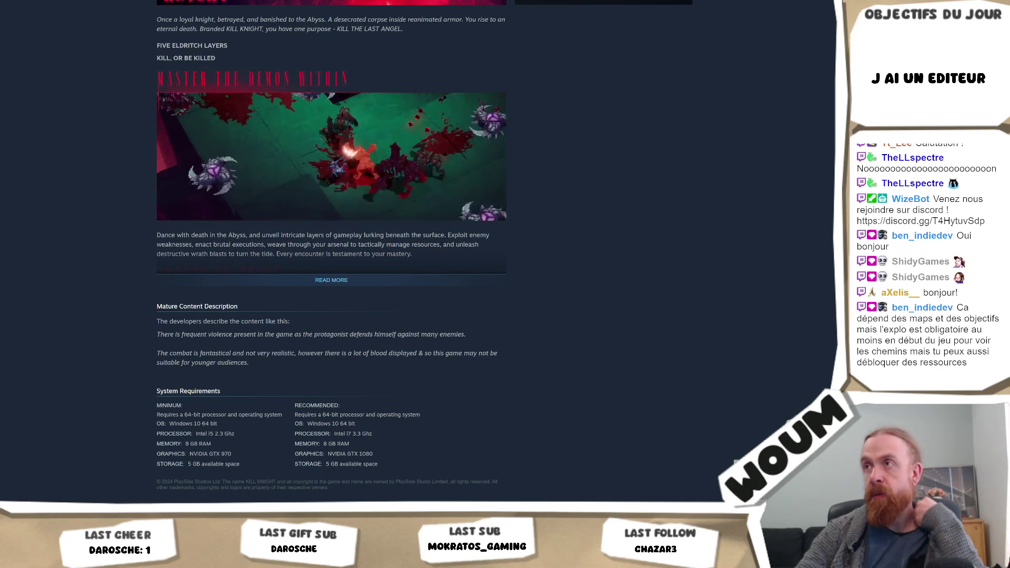
Return to Age of Darkness, pause its trailer, and show the fourth gameplay screenshot
key(alt+Left)
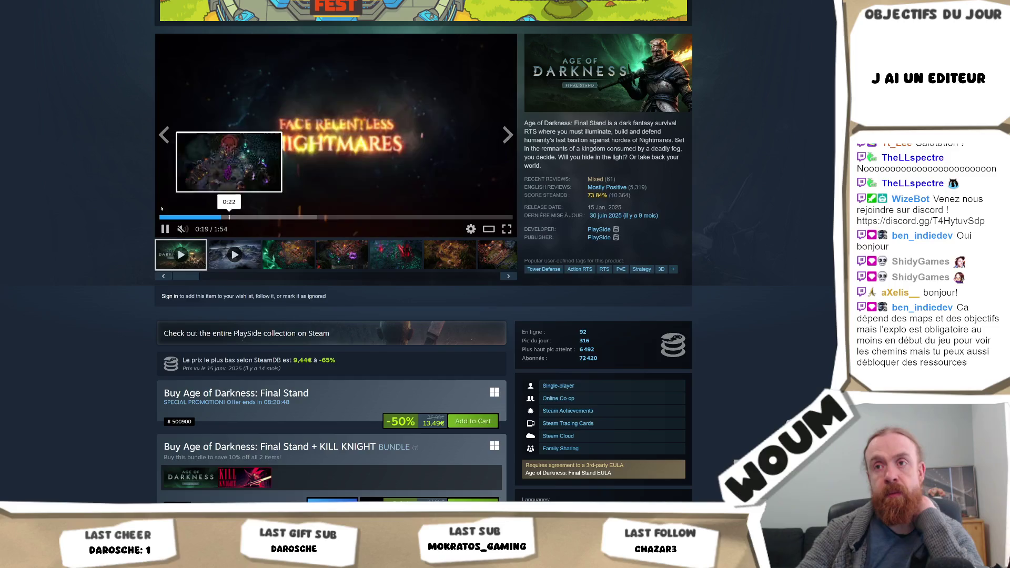
click(166, 230)
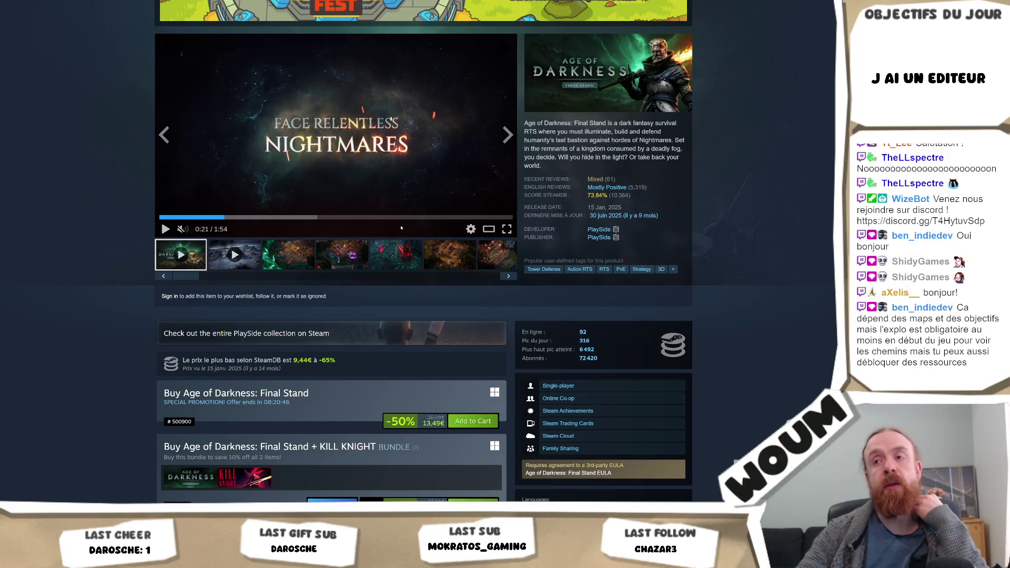
click(333, 266)
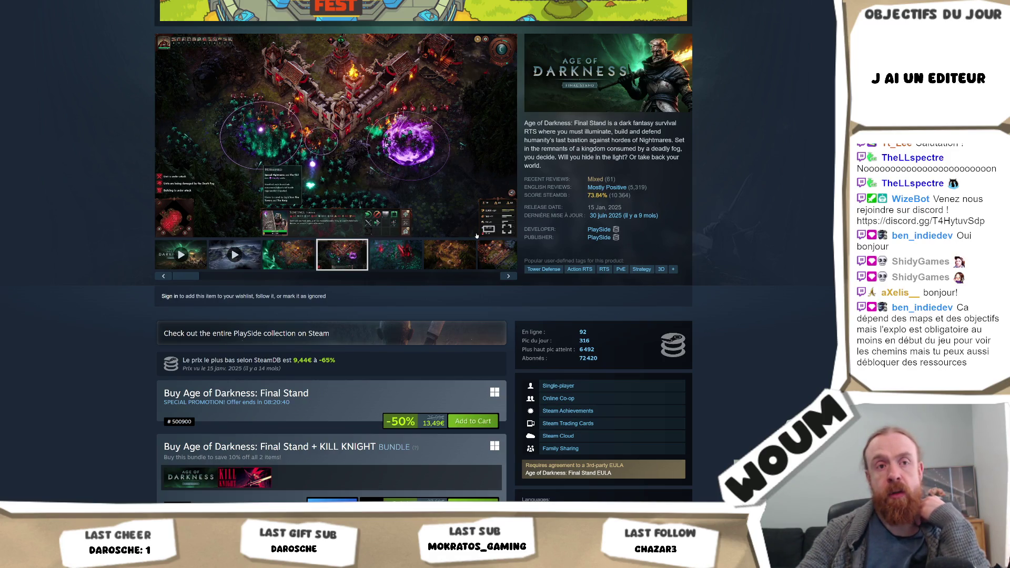
scroll(476, 236, down, 3)
scroll(394, 263, up, 6)
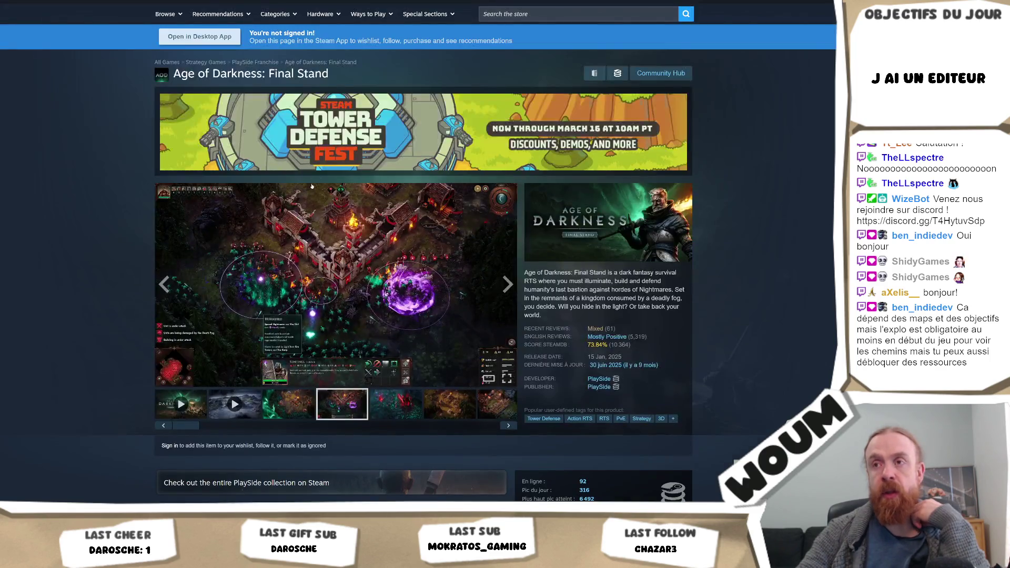
scroll(314, 293, down, 3)
Copy the game name 'Age of Darkness' and start a new browser tab
drag(311, 393, 183, 393)
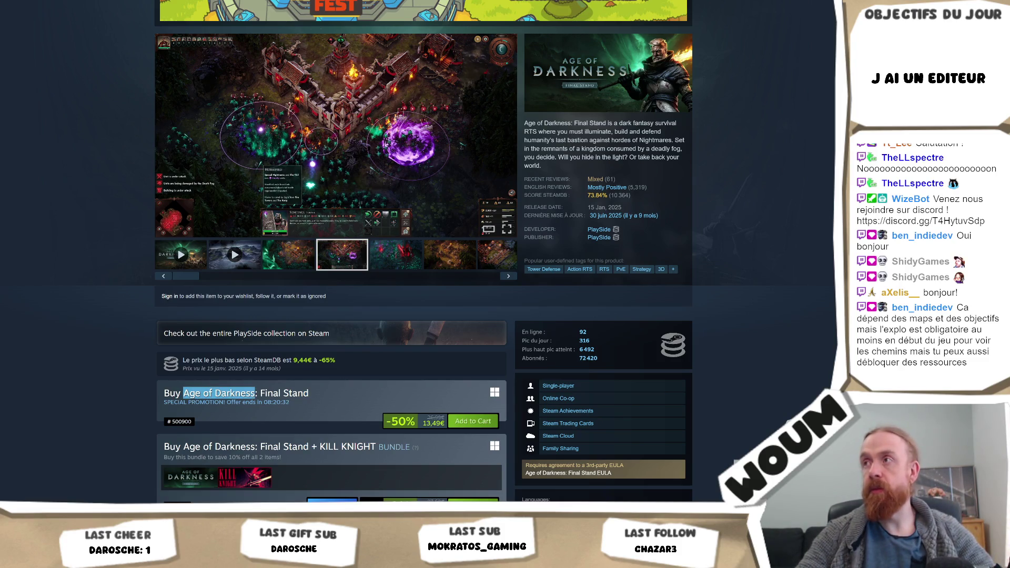
key(ctrl+c)
key(ctrl+t)
Search the web for 'age of darkness objectives'
key(ctrl+v)
text(objec)
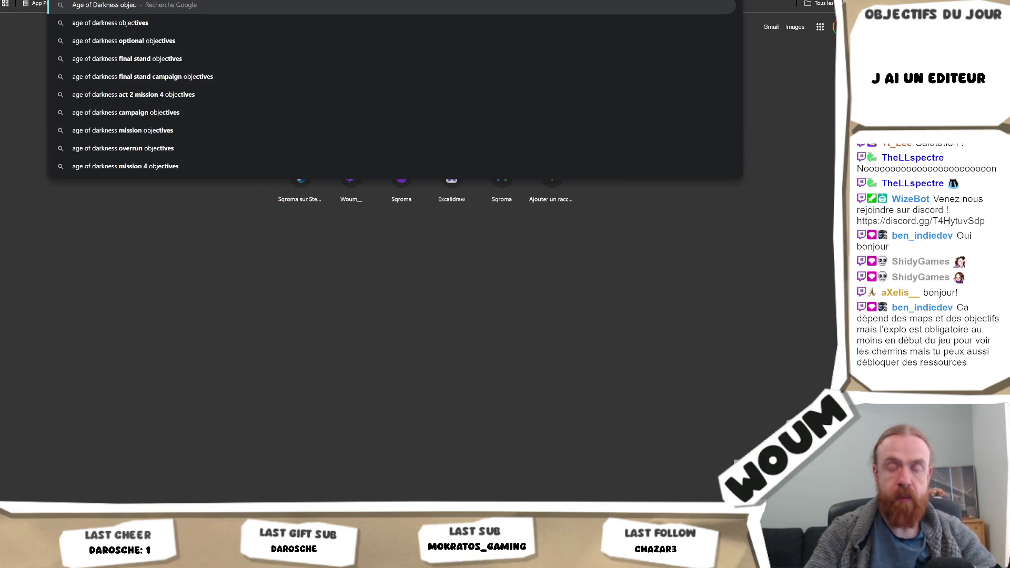
key(Down)
key(Return)
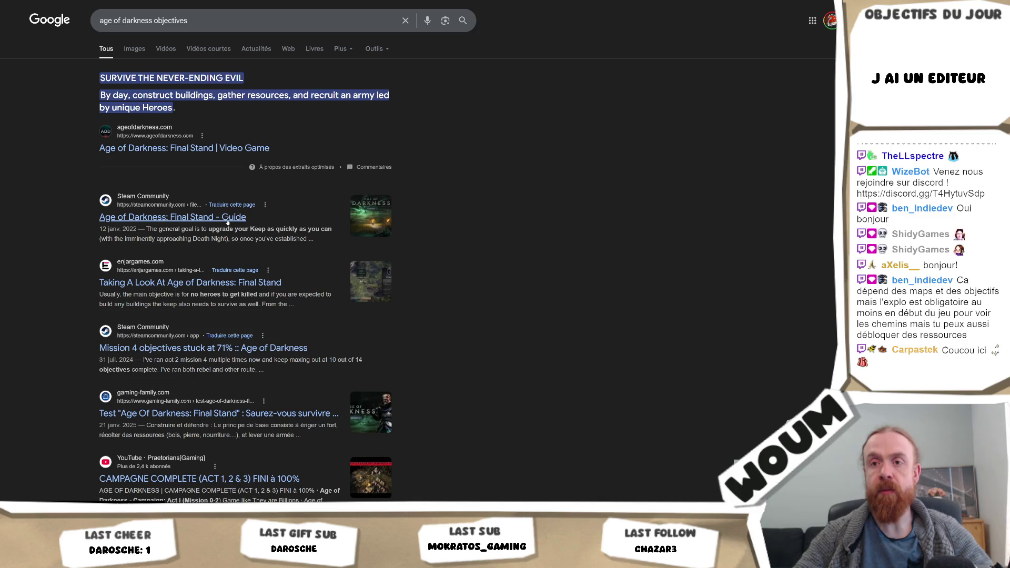
Open the Steam Community Age of Darkness: Overview guide and read down to Tips & Tricks
click(227, 221)
scroll(659, 289, down, 8)
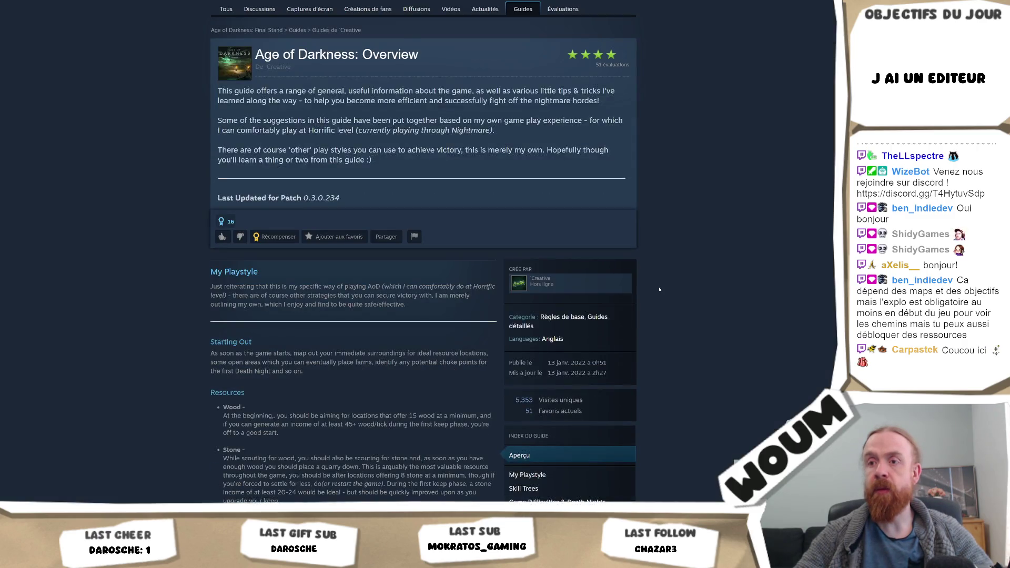
scroll(660, 289, down, 3)
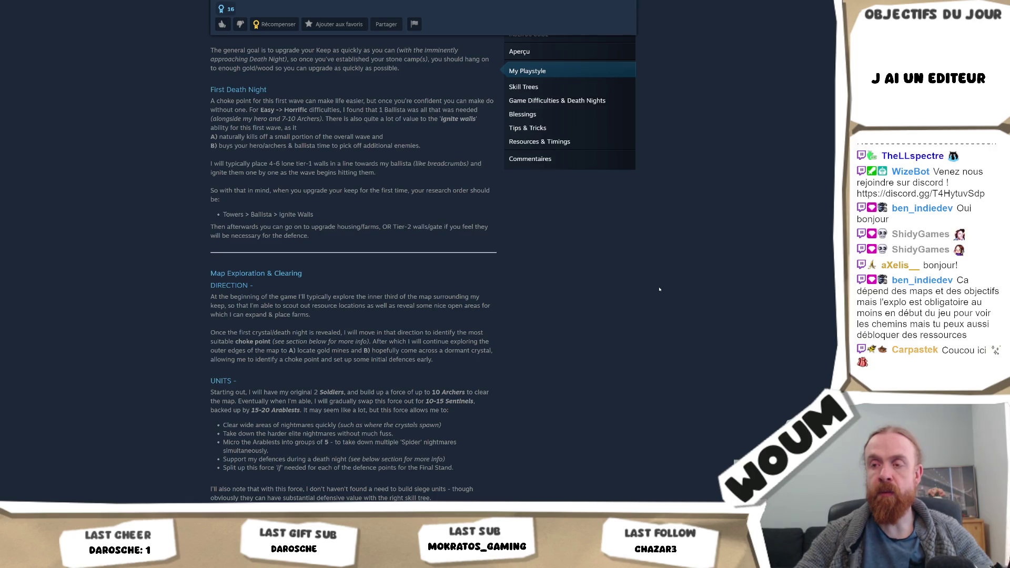
scroll(659, 288, down, 2)
scroll(659, 289, down, 4)
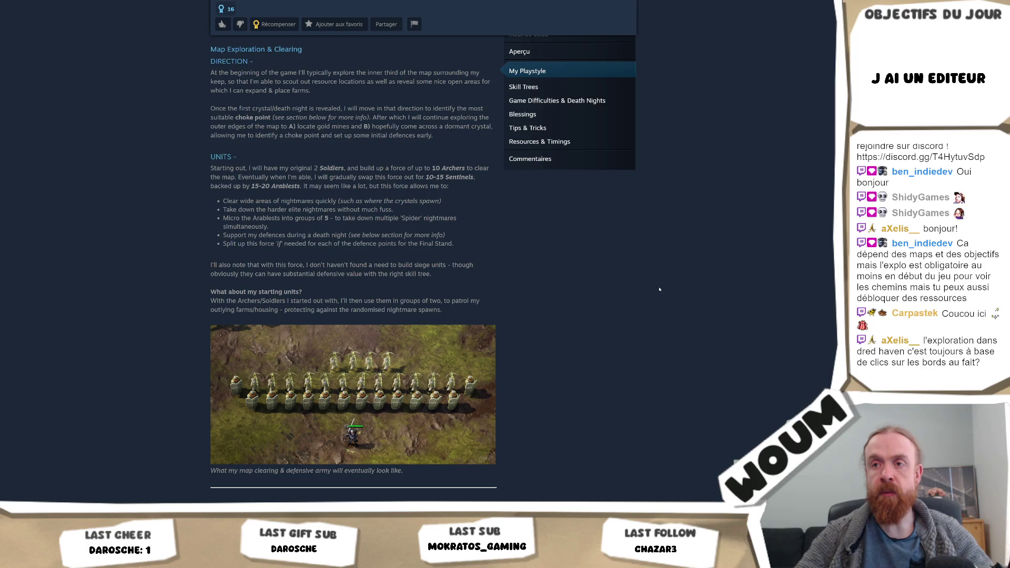
scroll(659, 288, down, 2)
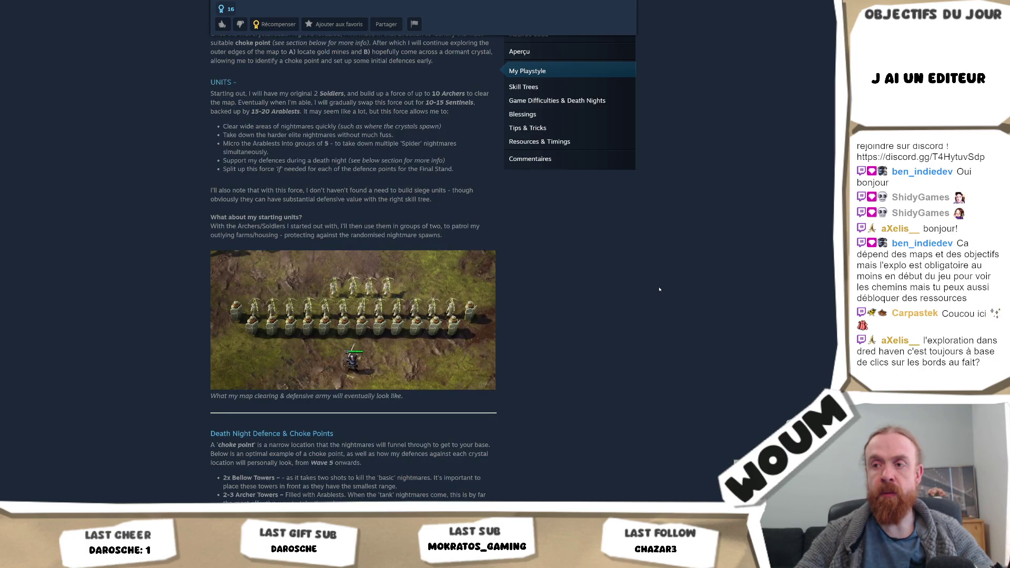
scroll(659, 289, down, 4)
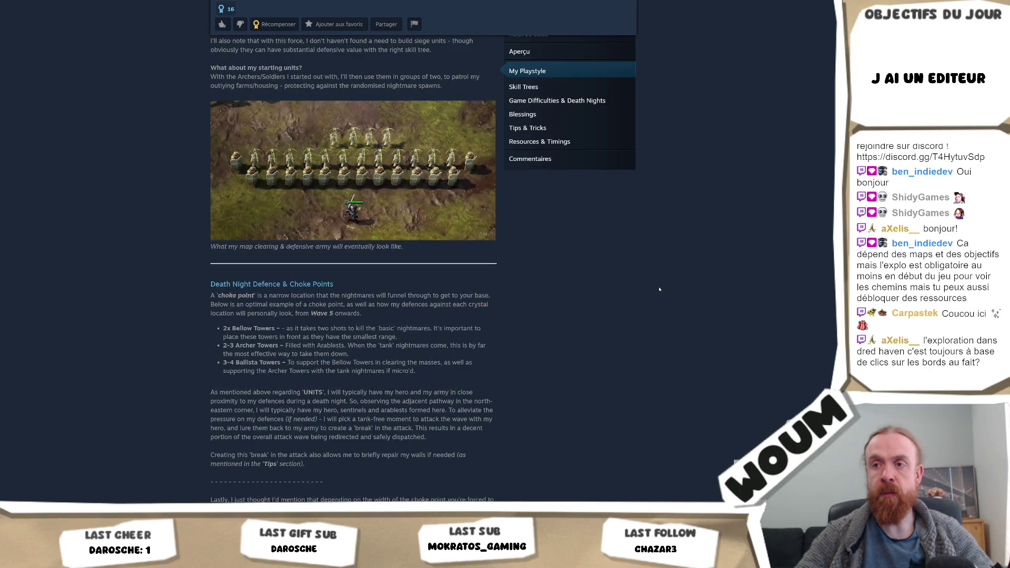
scroll(659, 289, down, 15)
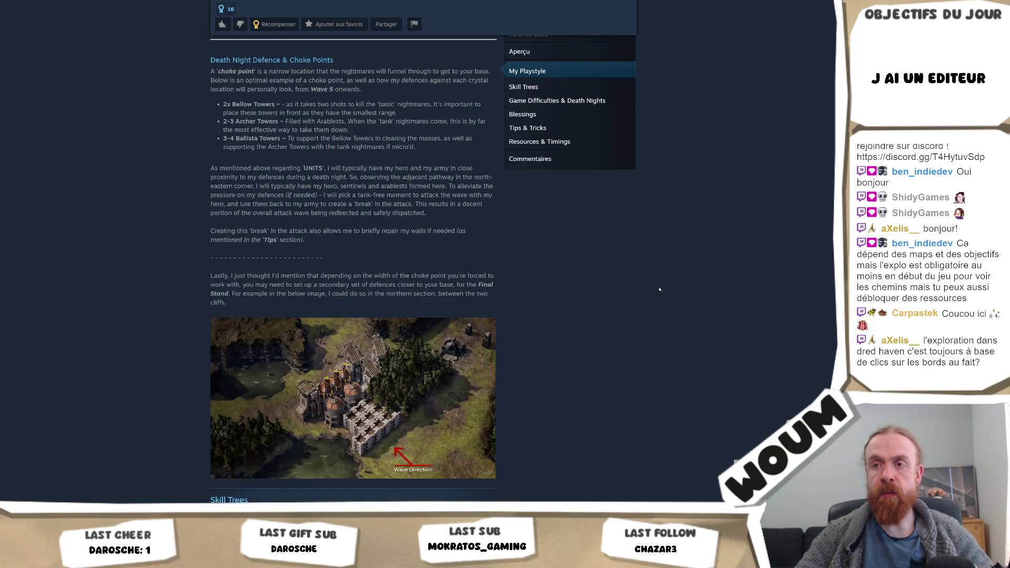
scroll(659, 288, down, 6)
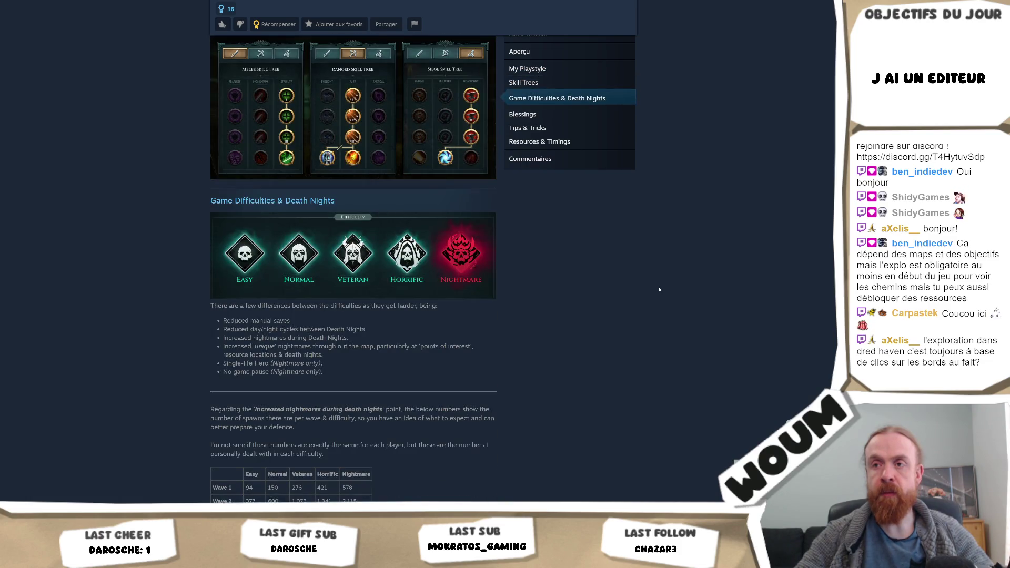
scroll(659, 290, down, 6)
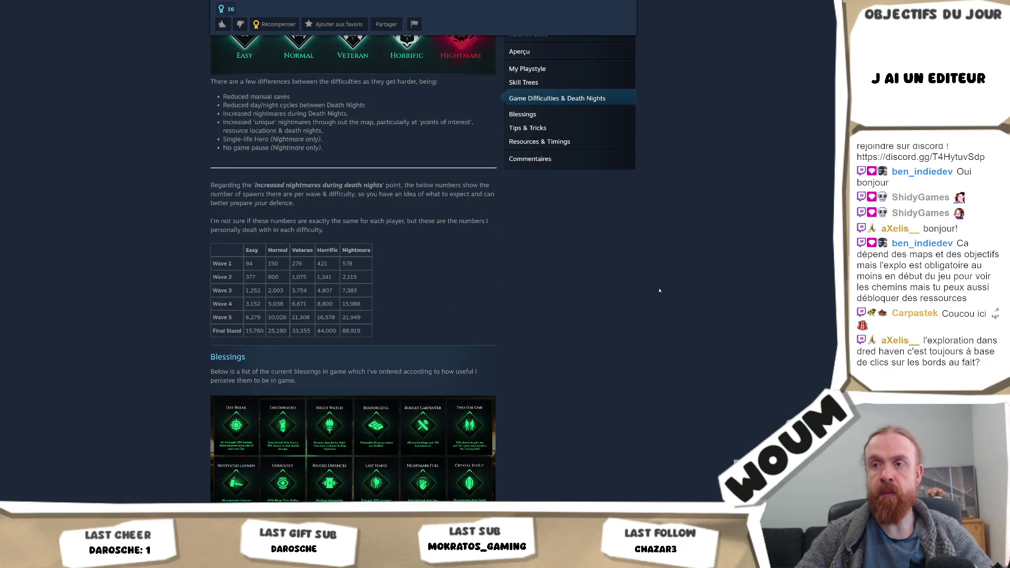
scroll(659, 290, down, 11)
scroll(659, 290, down, 8)
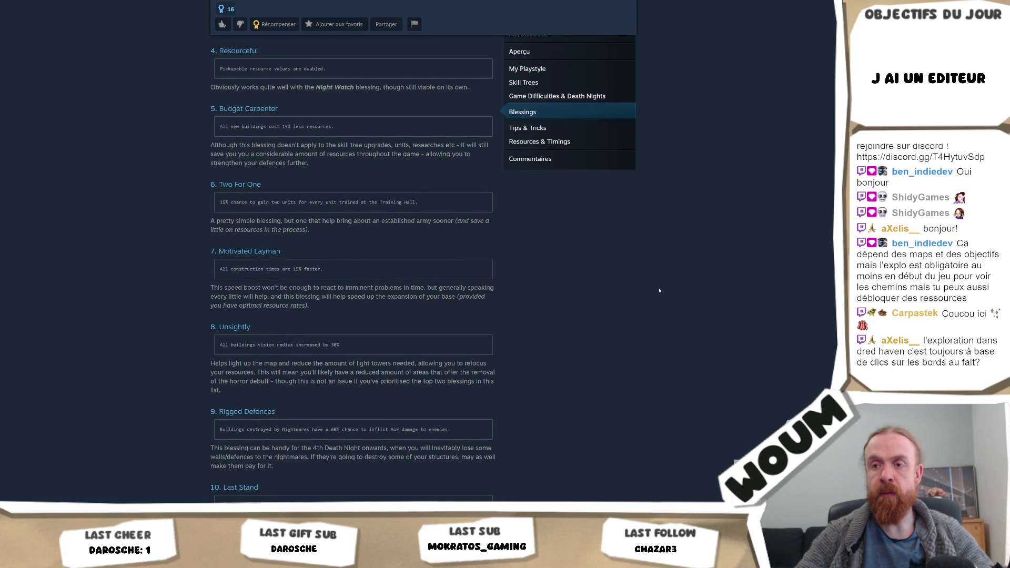
scroll(659, 291, down, 10)
scroll(657, 295, down, 5)
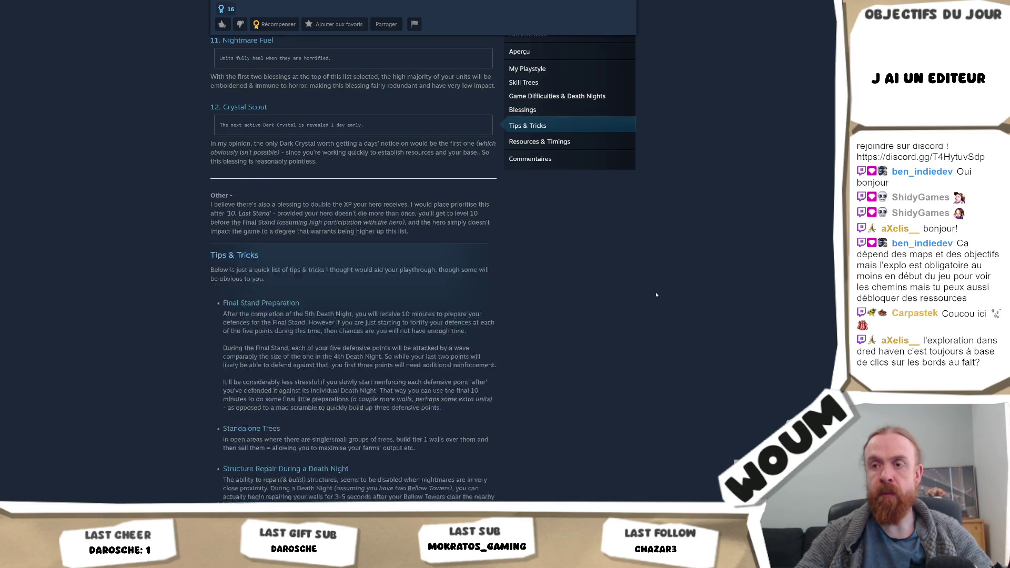
scroll(657, 295, down, 4)
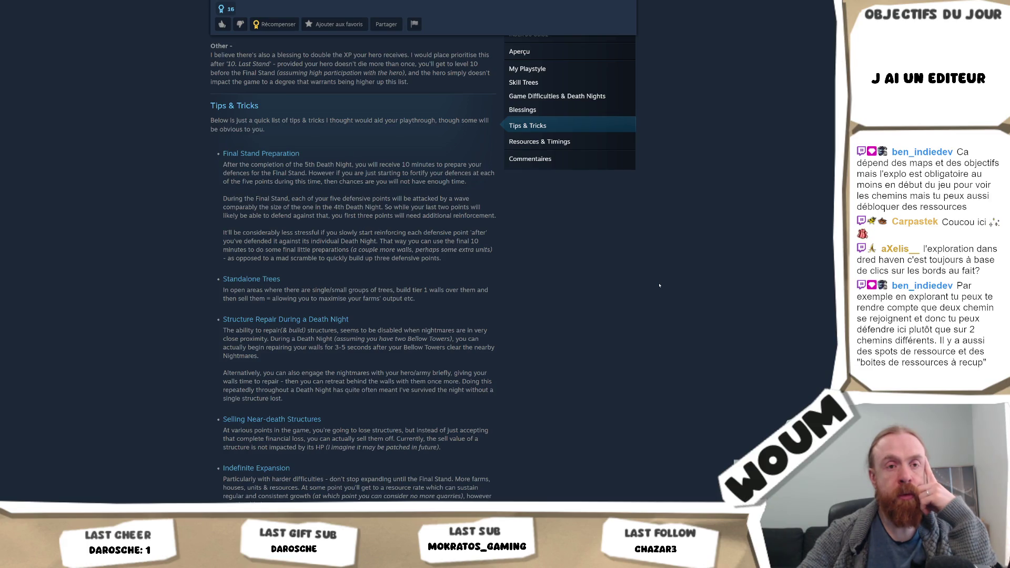
Read to the guide's comments, scroll back to the Death Nights spawn table, then return to the notes
scroll(659, 285, down, 5)
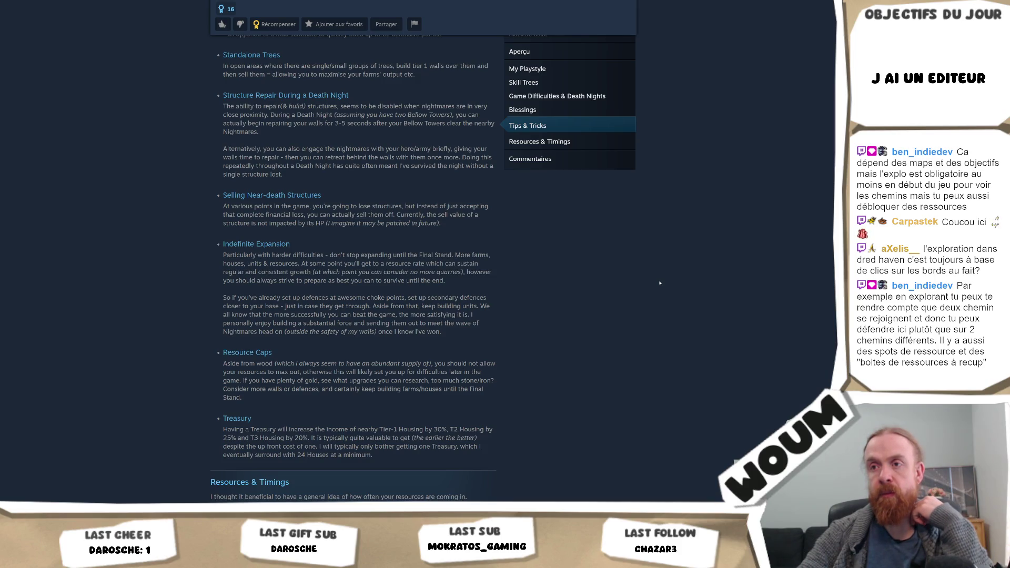
scroll(660, 283, down, 7)
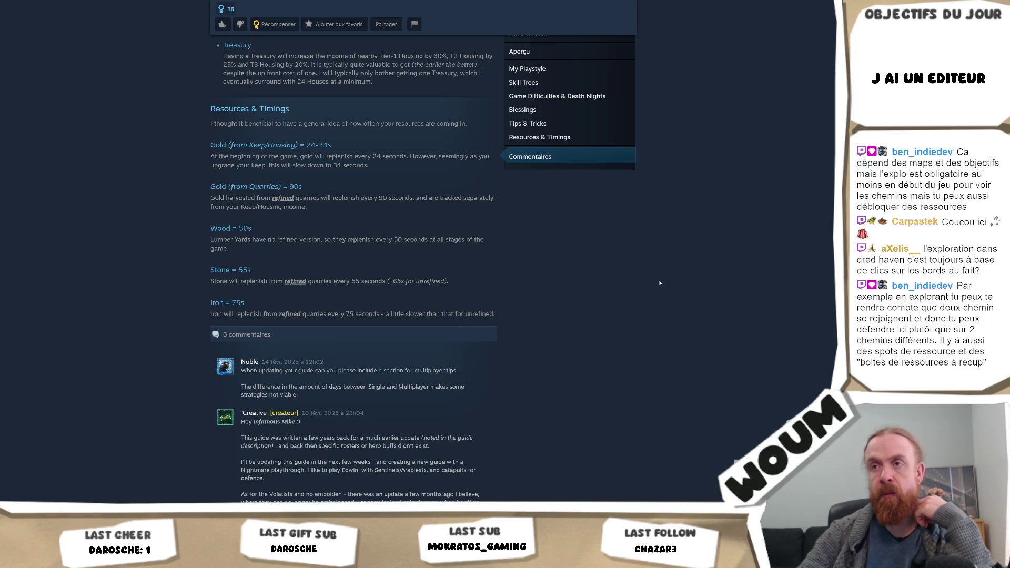
scroll(659, 283, down, 5)
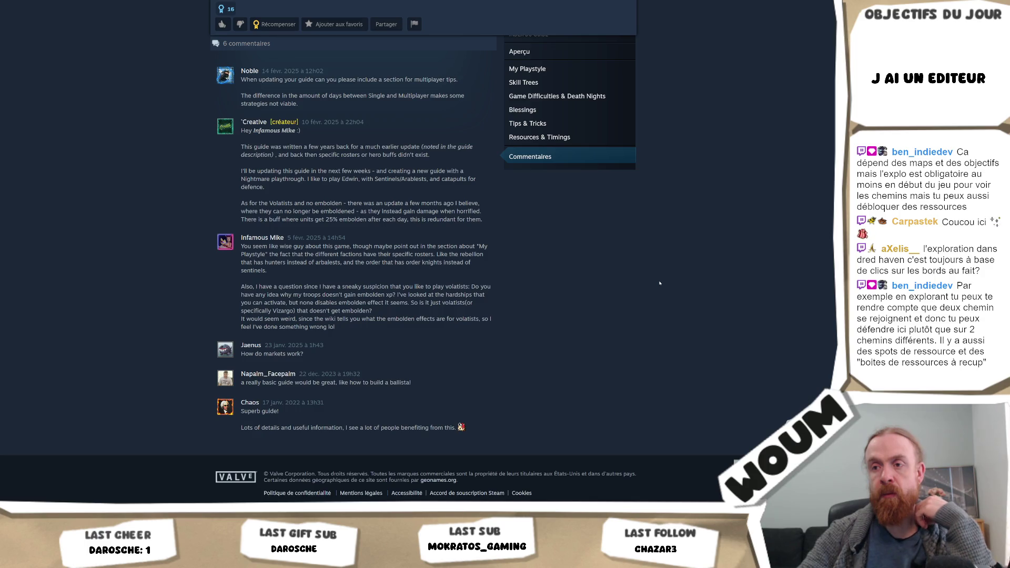
scroll(660, 283, up, 3)
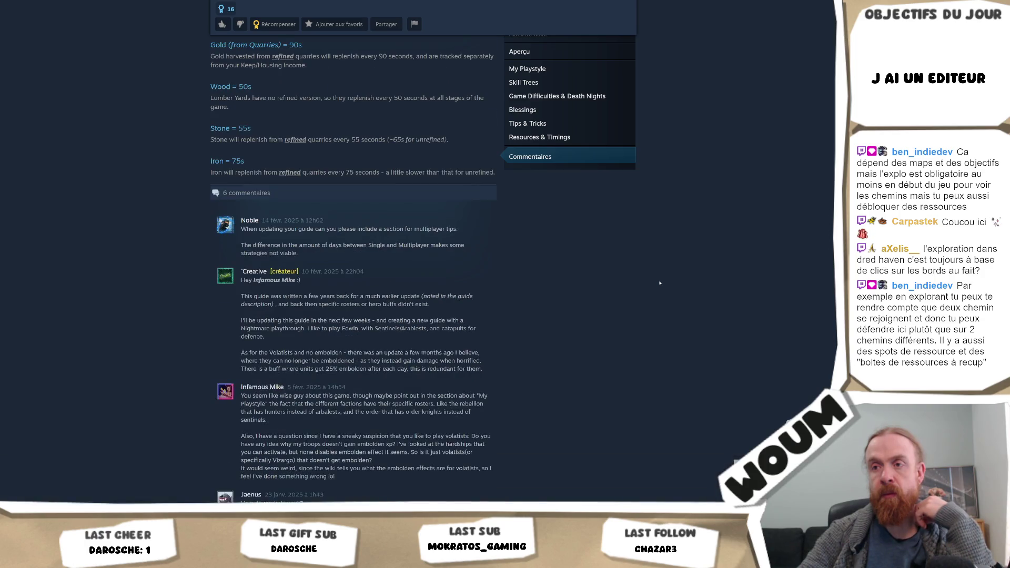
scroll(660, 283, up, 10)
scroll(659, 283, up, 15)
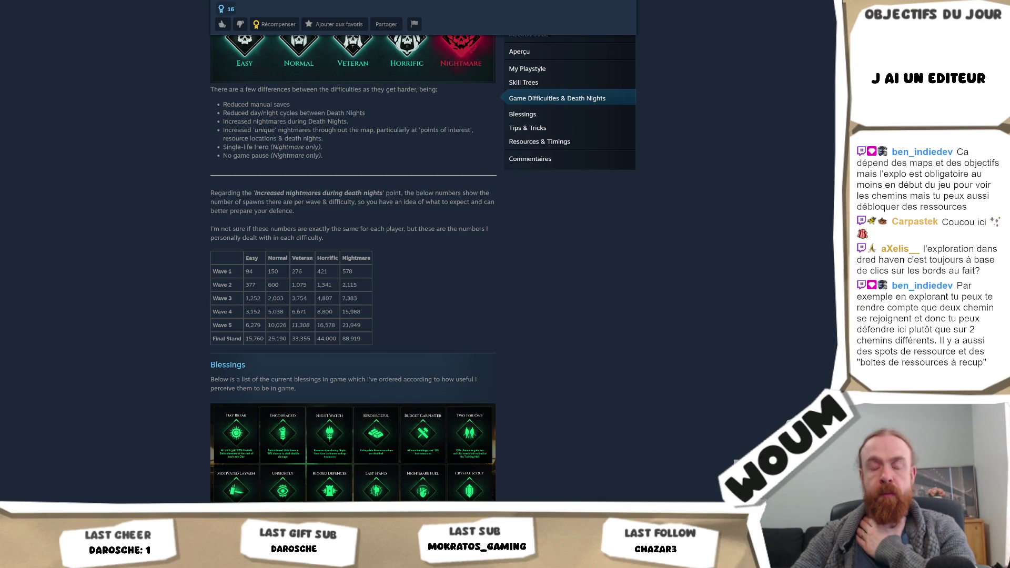
key(alt+Tab)
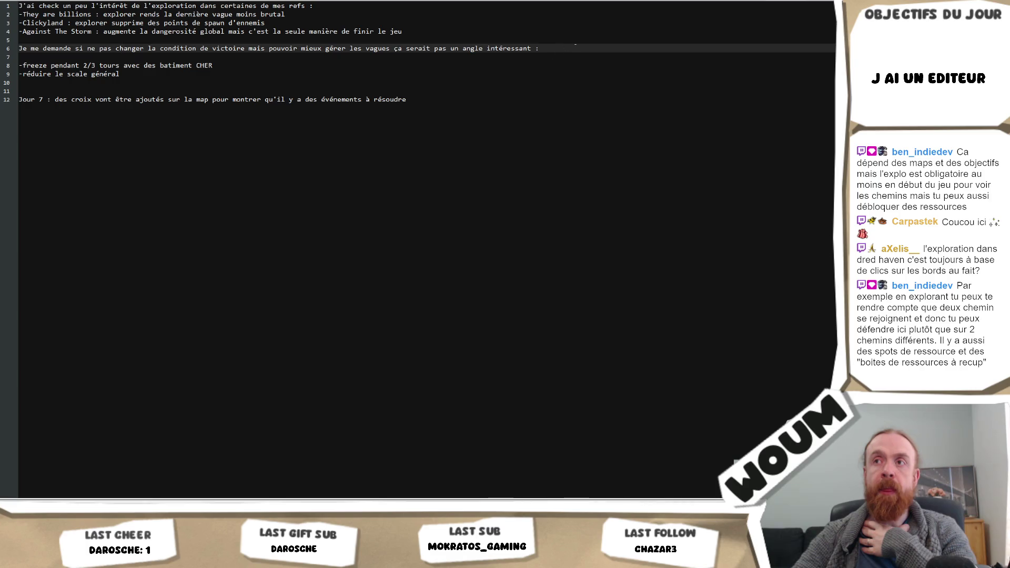
Insert 'faire que l'exploration aide à' after 'mais' on line 6 and select its closing phrase
click(561, 60)
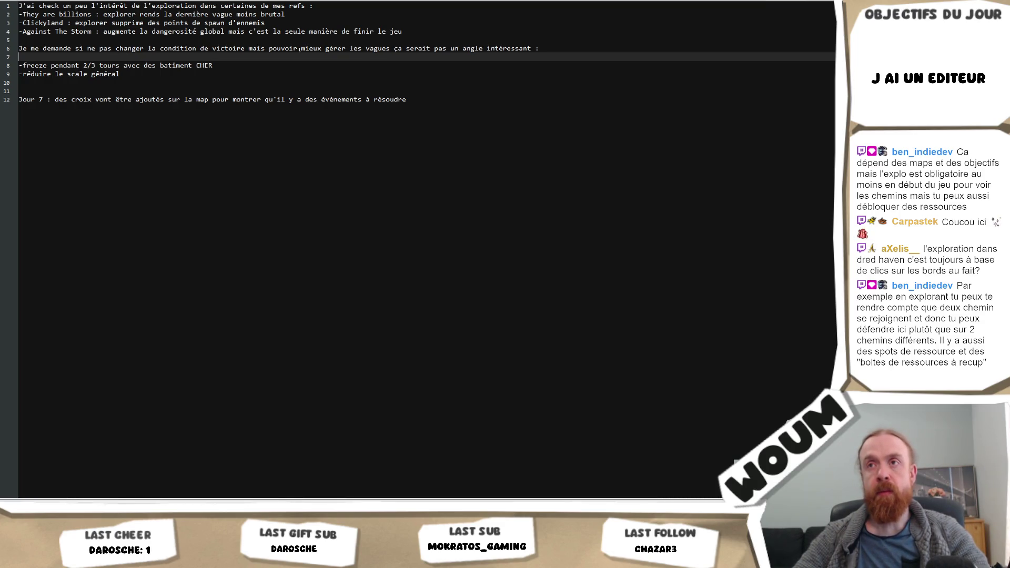
click(267, 49)
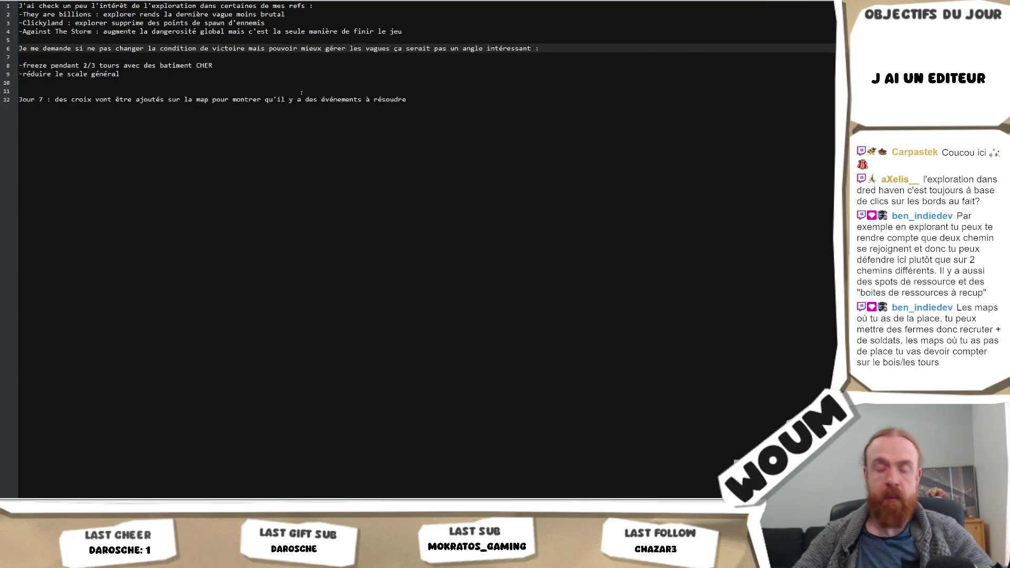
text(fai)
text(re que l'explora)
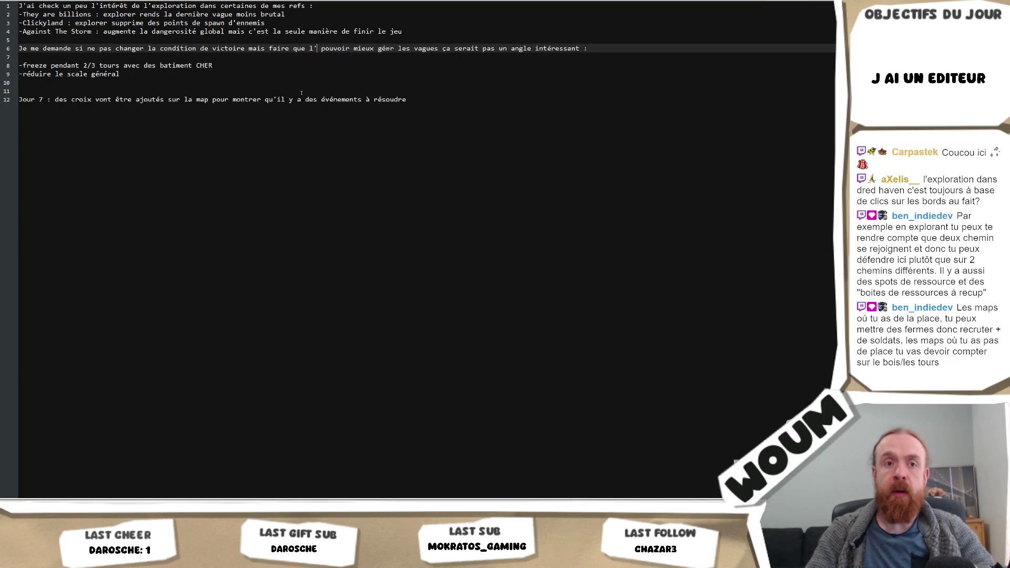
text(tion)
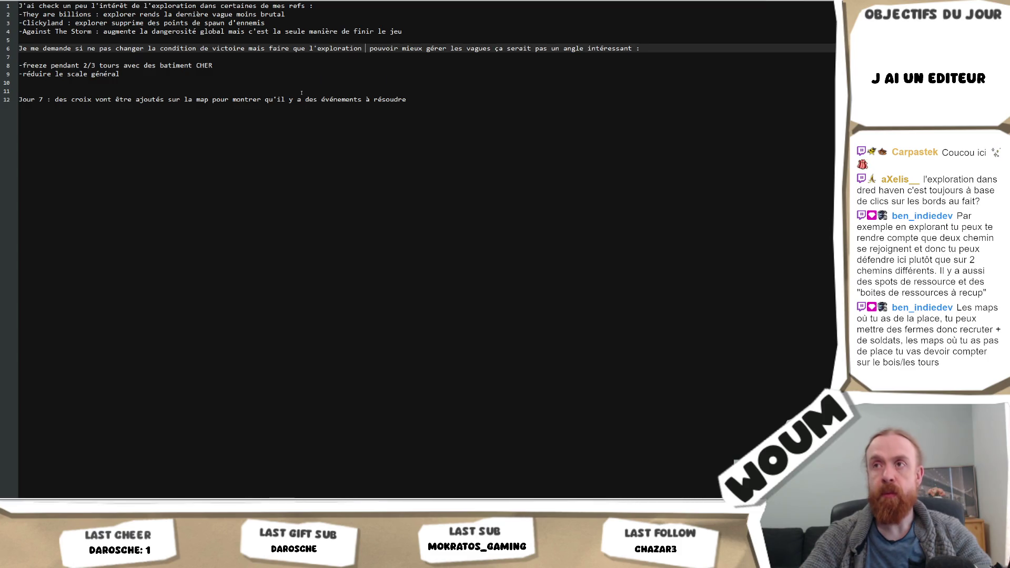
text(aide à)
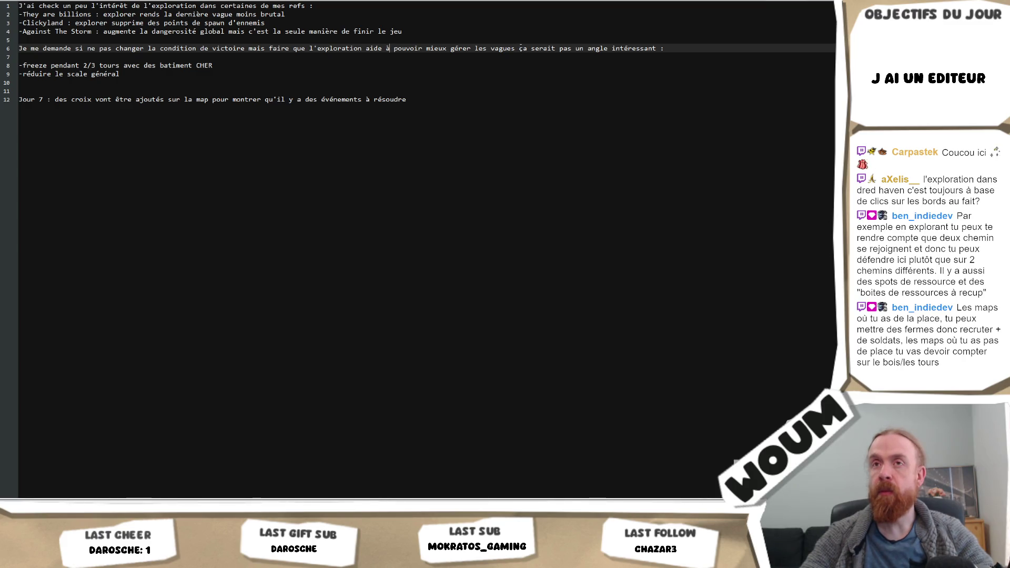
drag(520, 48, 677, 51)
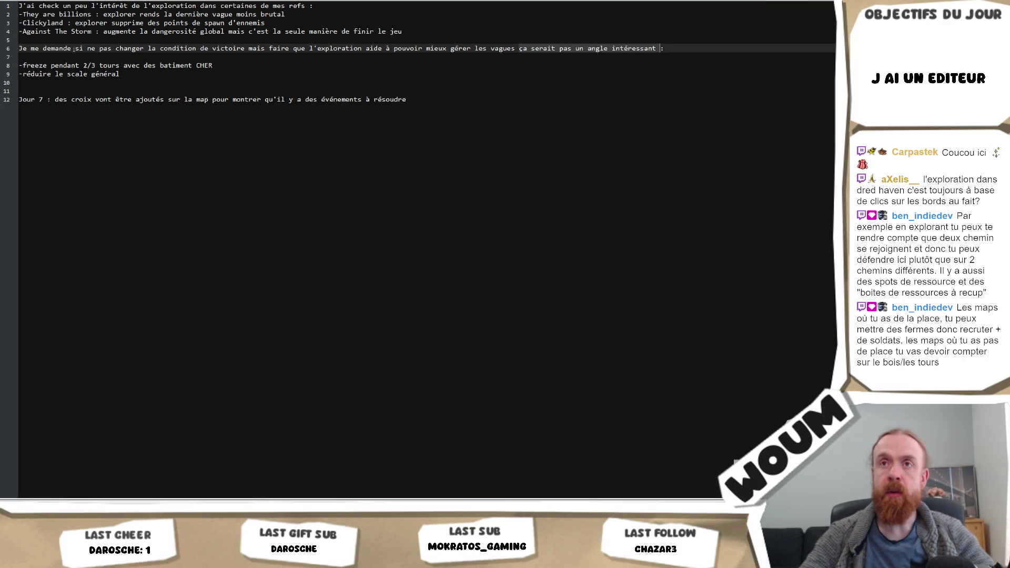
Insert 'ça ne serait pas intéressant de' after 'si' on line 6
click(83, 49)
text(ça ne s)
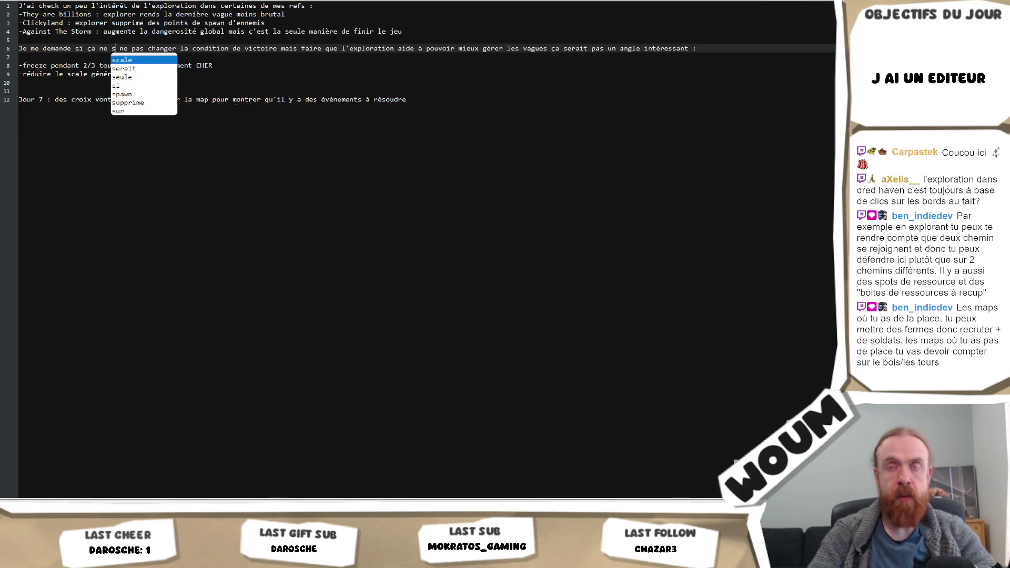
text(erait pas )
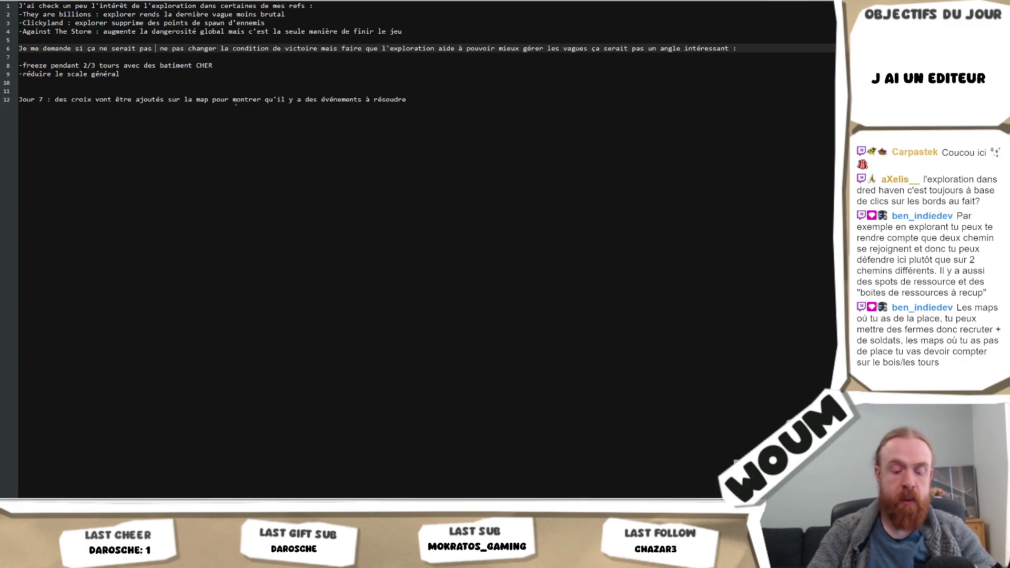
text(intéressant de)
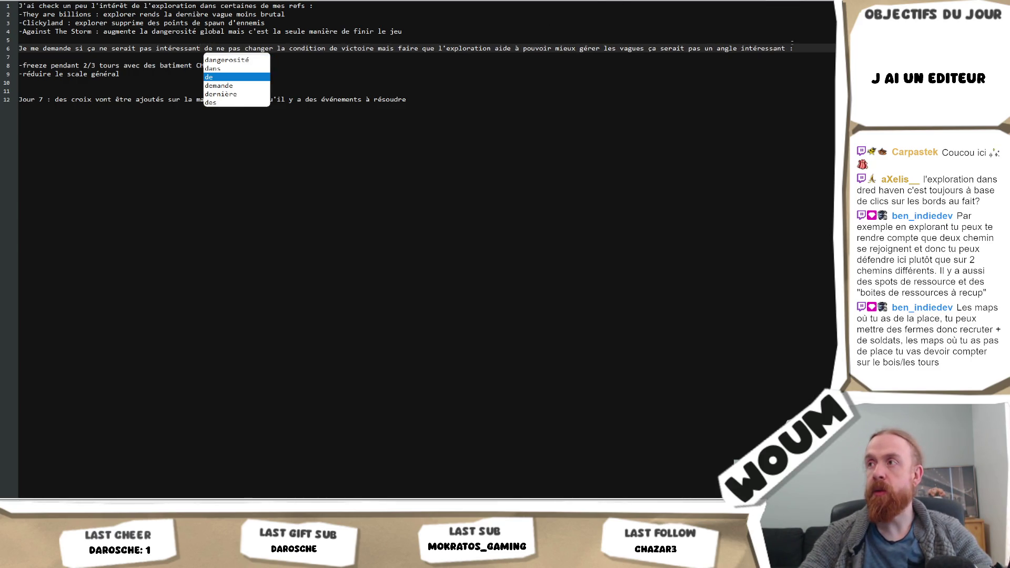
key(Escape)
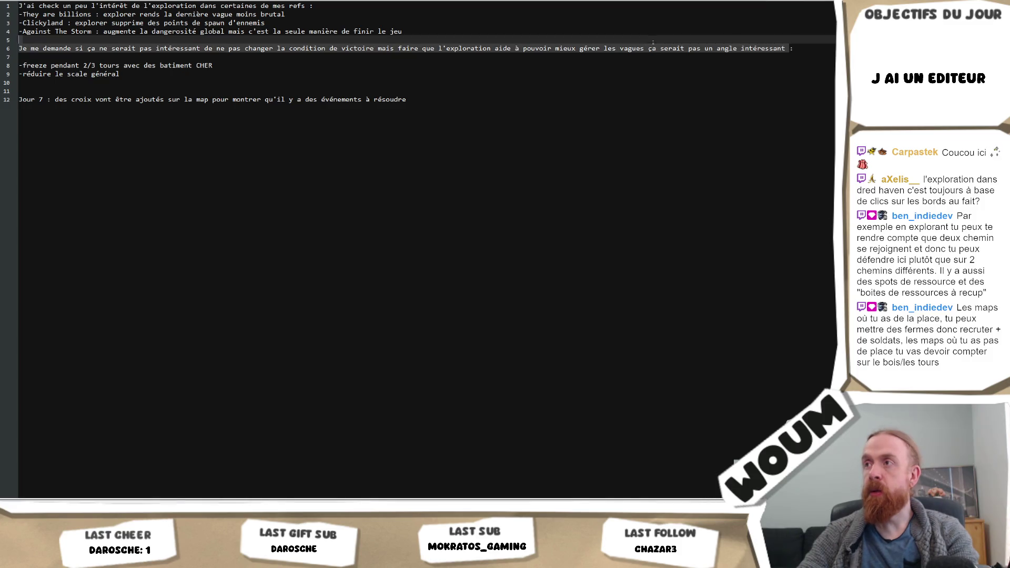
Delete the trailing clause 'ça serait pas un angle intéressant' and the blank line below line 6
drag(649, 49, 789, 48)
key(Delete)
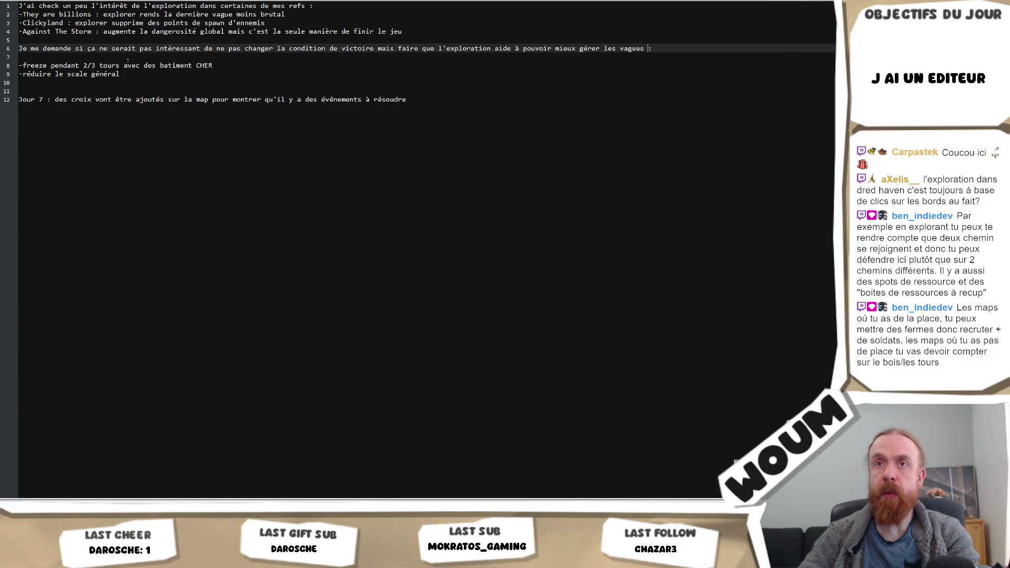
click(128, 58)
key(BackSpace)
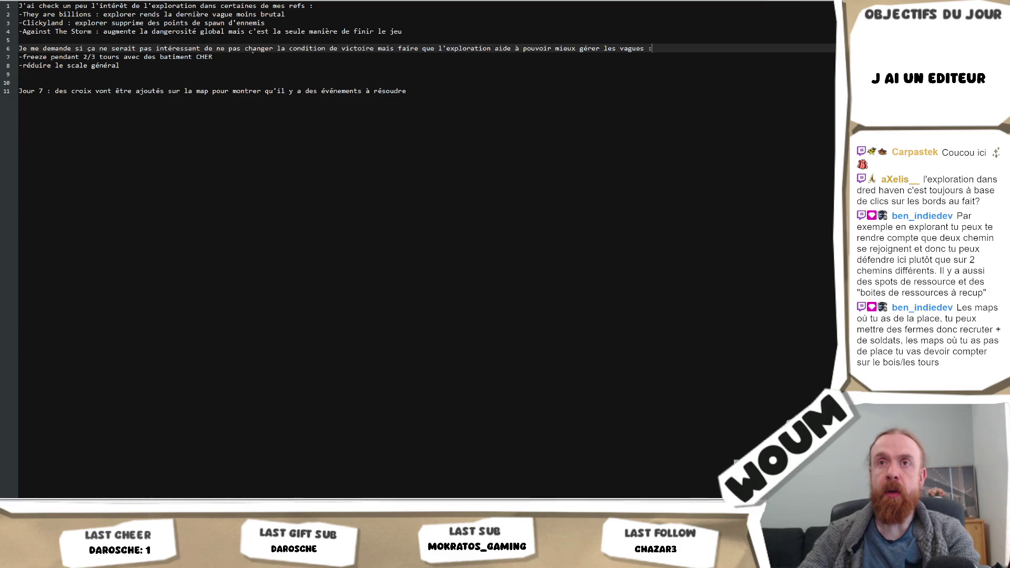
click(120, 56)
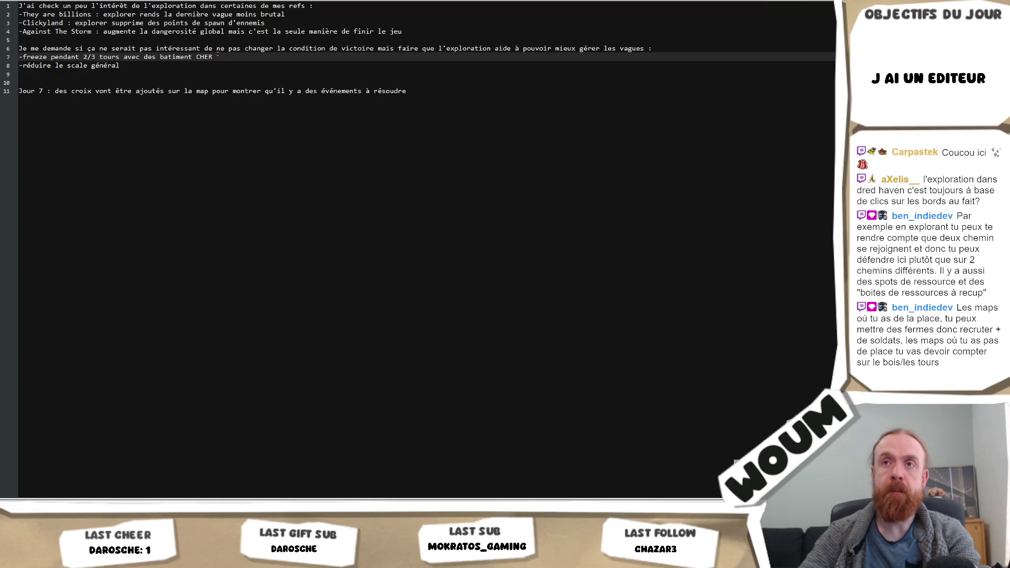
End line 7 with 'ce qui permet d'économiser 100%' and insert 'de la taille de' after '-freeze'
key(shift+End)
text(ce qui permet)
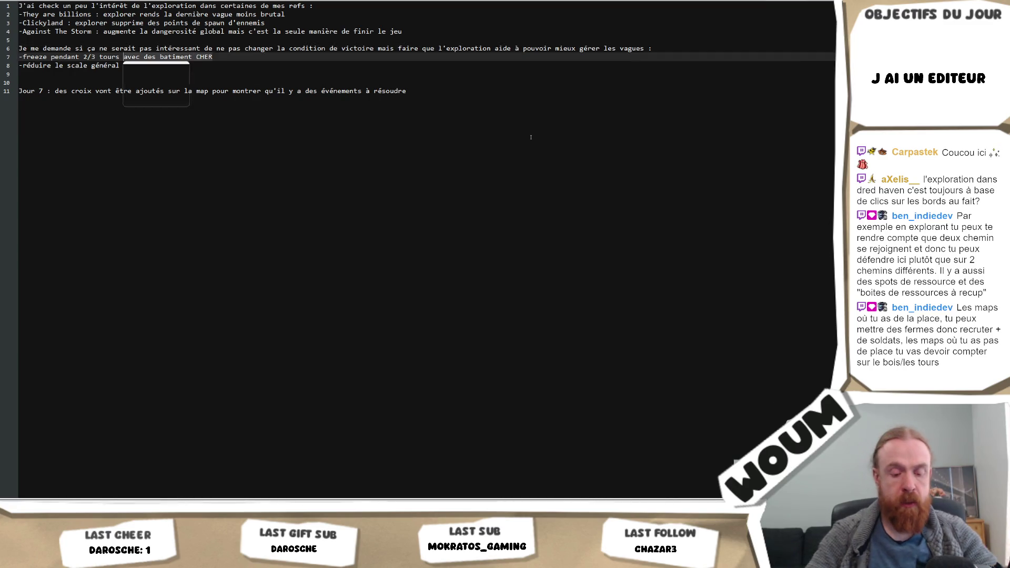
text( d'économ)
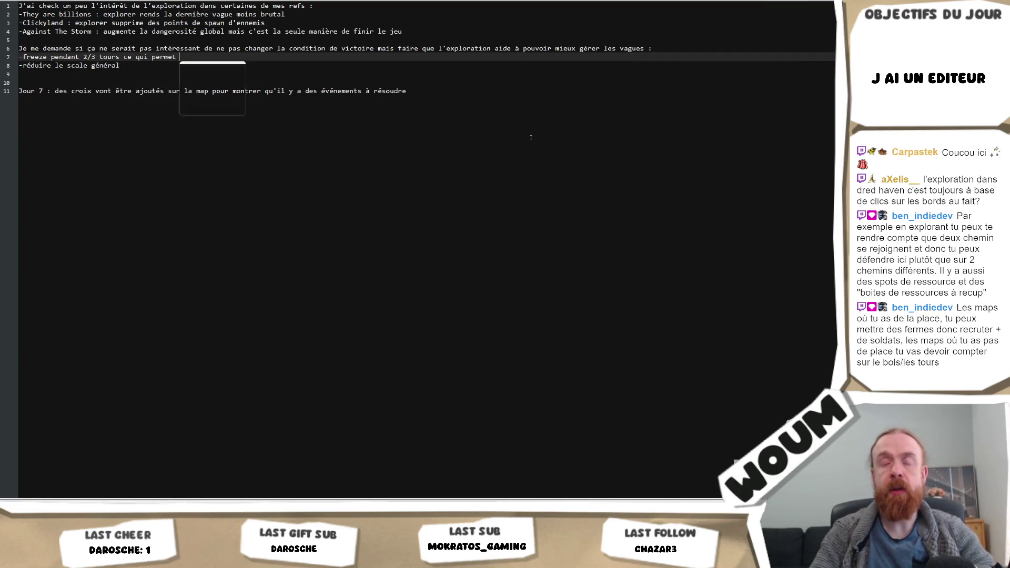
text(iser 100)
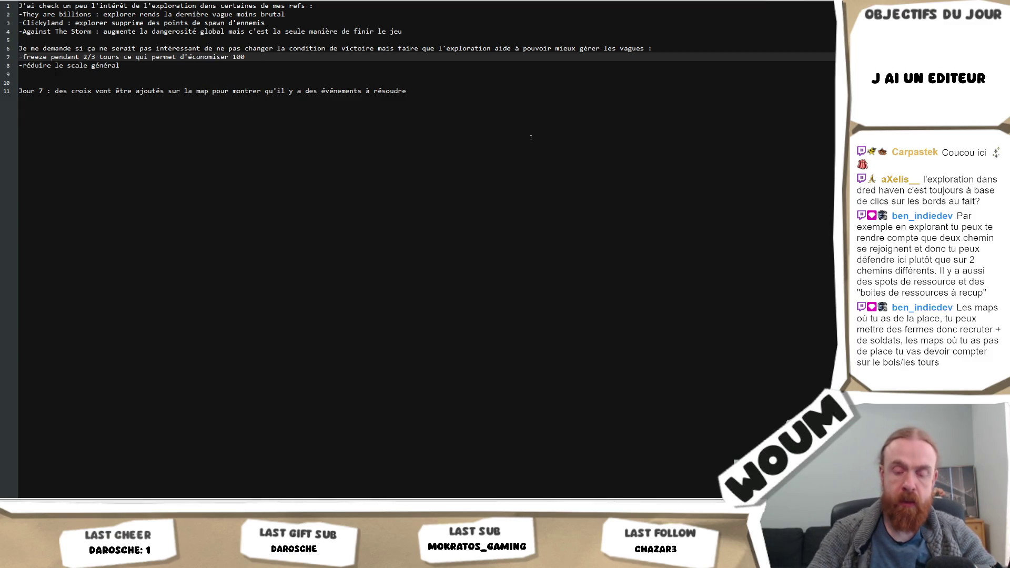
text(%)
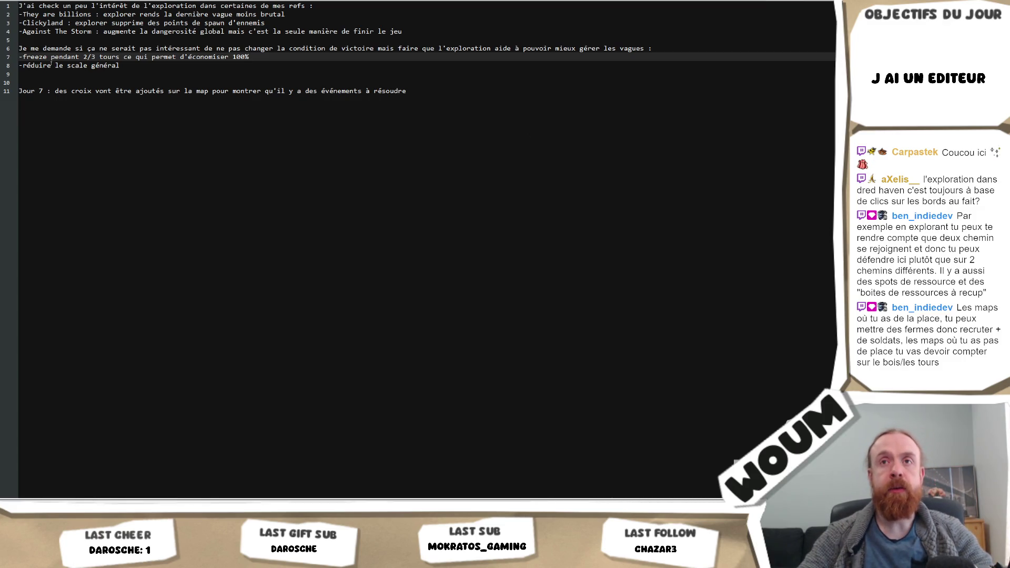
click(51, 57)
text(de la taille de)
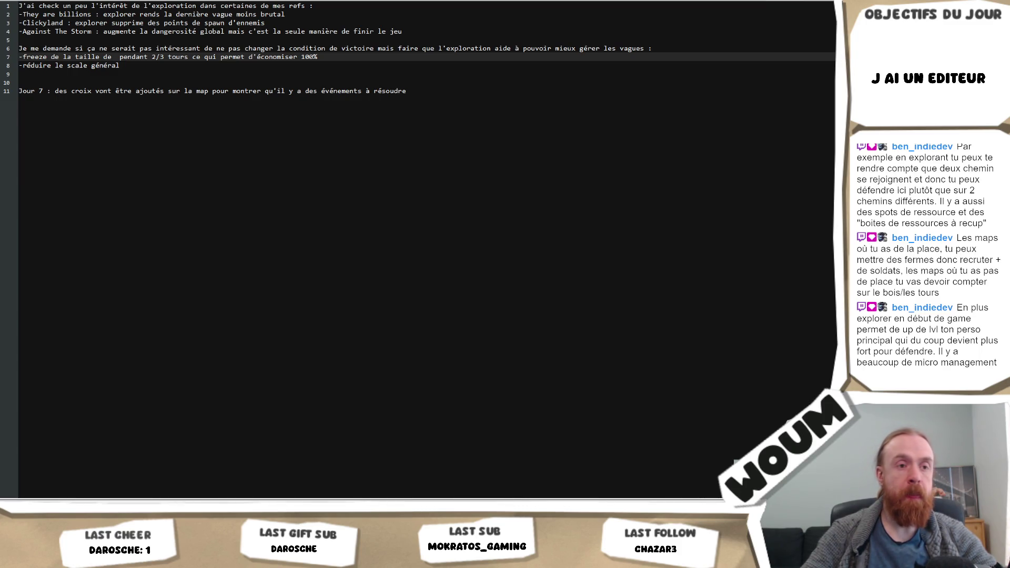
Try 'de la taille des vagues/pas de' after '-freeze' on line 7, then erase that freeze wording
click(129, 63)
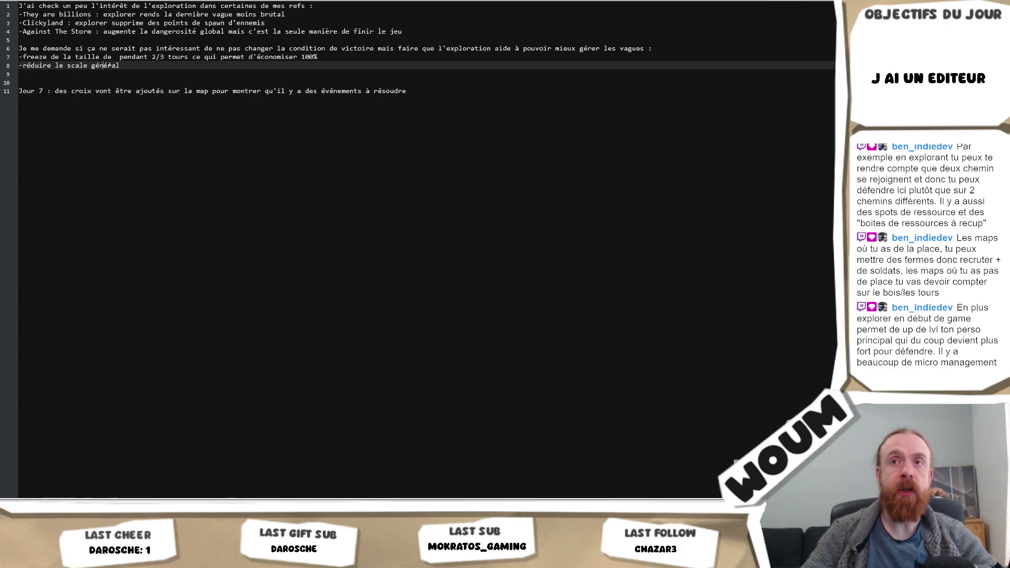
key(Up)
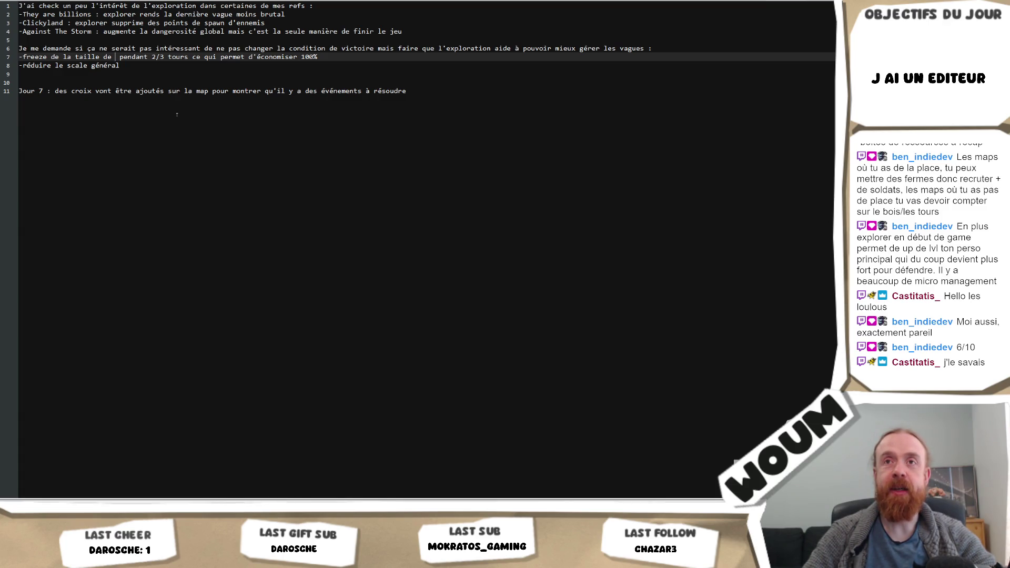
key(BackSpace)
key(BackSpace)
key(BackSpace)
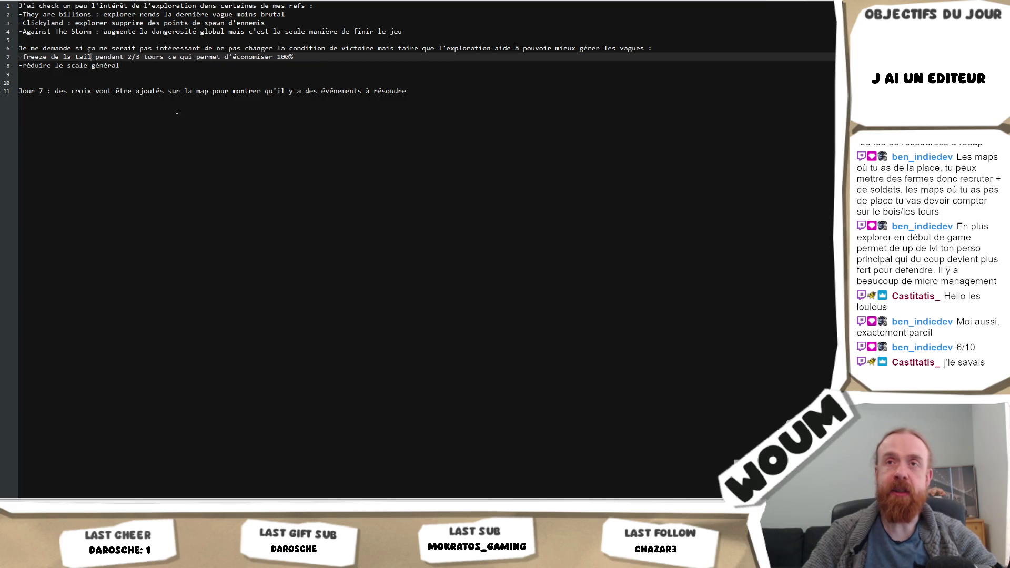
text(de la taille d)
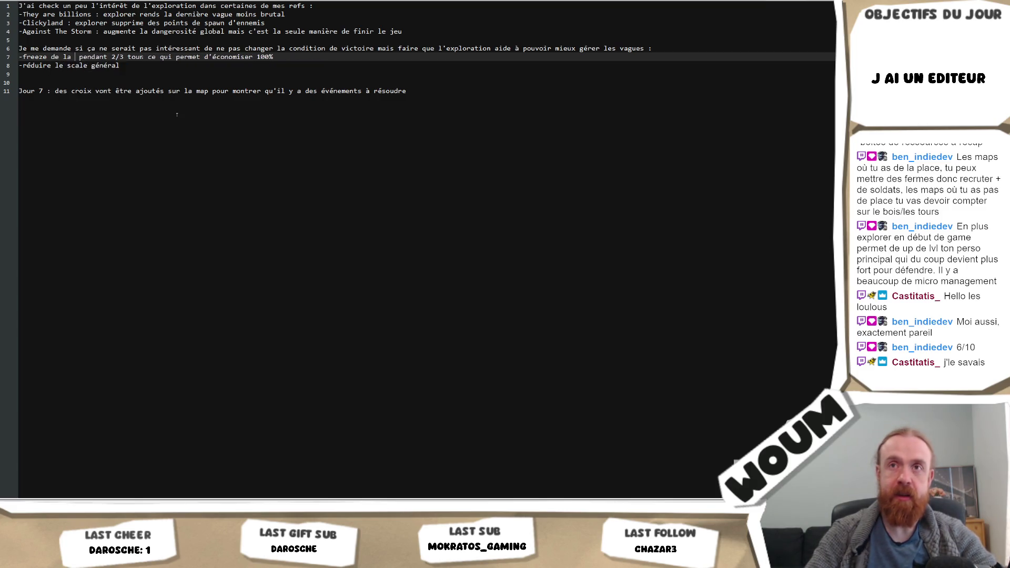
text(es ba)
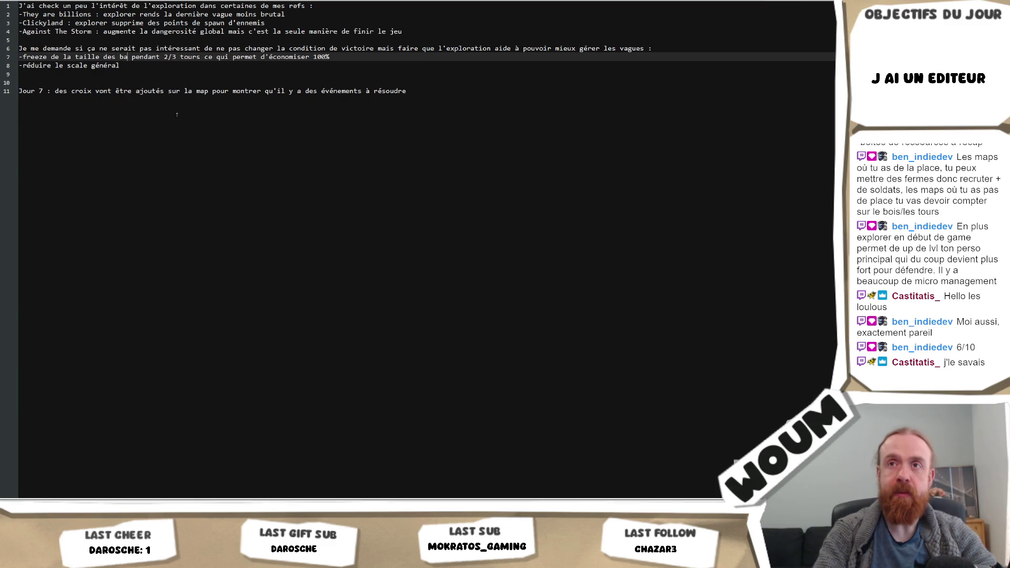
text(vagues)
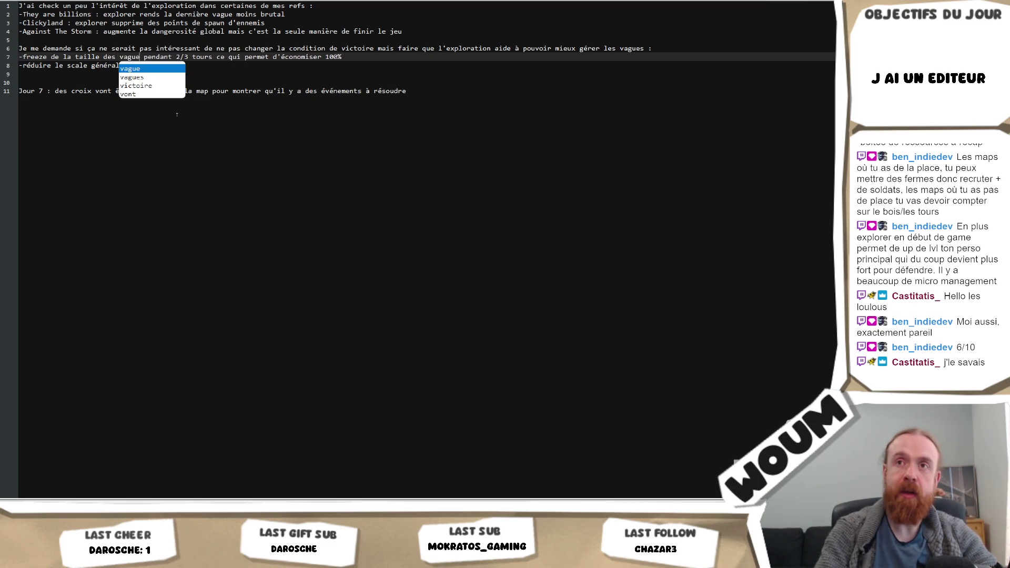
text(/pas de bague)
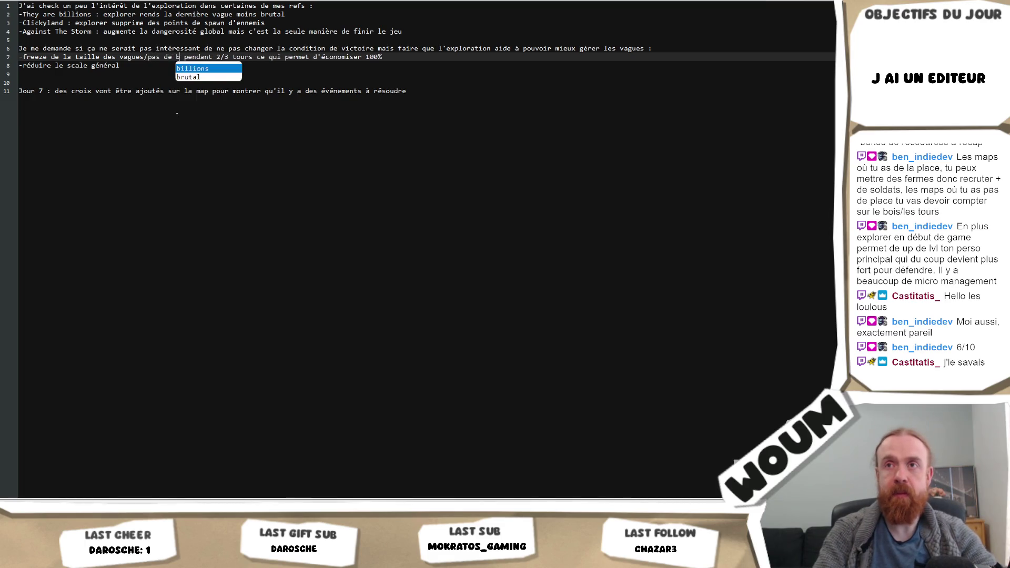
key(BackSpace)
key(BackSpace)
key(BackSpace)
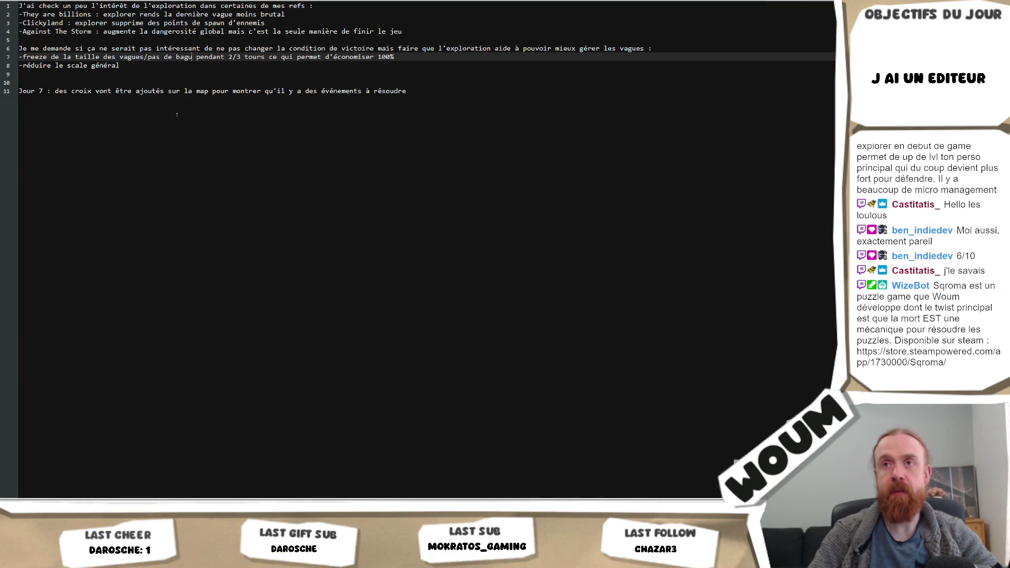
key(BackSpace)
key(BackSpace)
key(BackSpace)
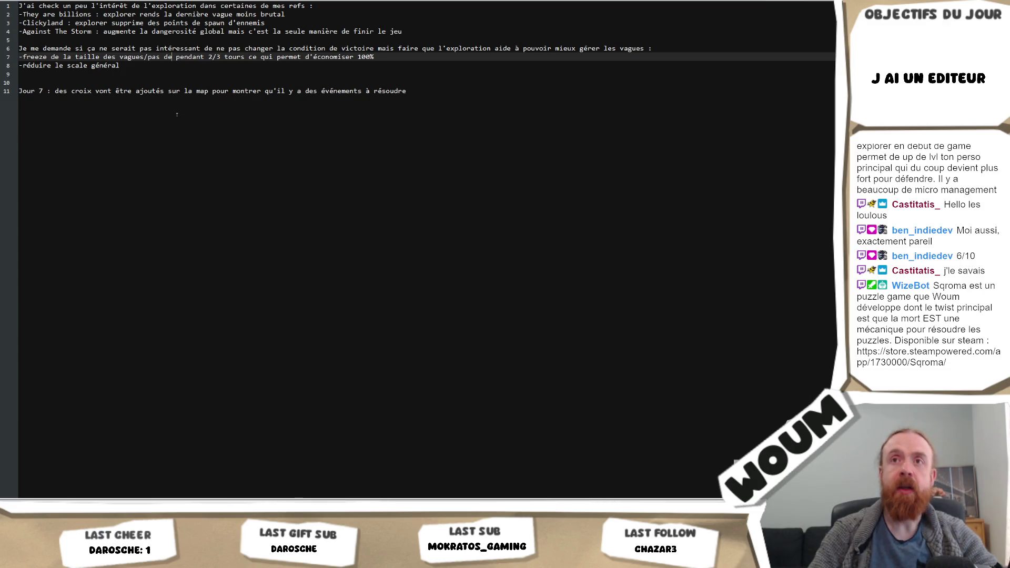
Start line 7 with 'Pas de vague (ou vague équivalente)', correcting the typo 'équibale'
key(BackSpace)
key(BackSpace)
text(Pas de)
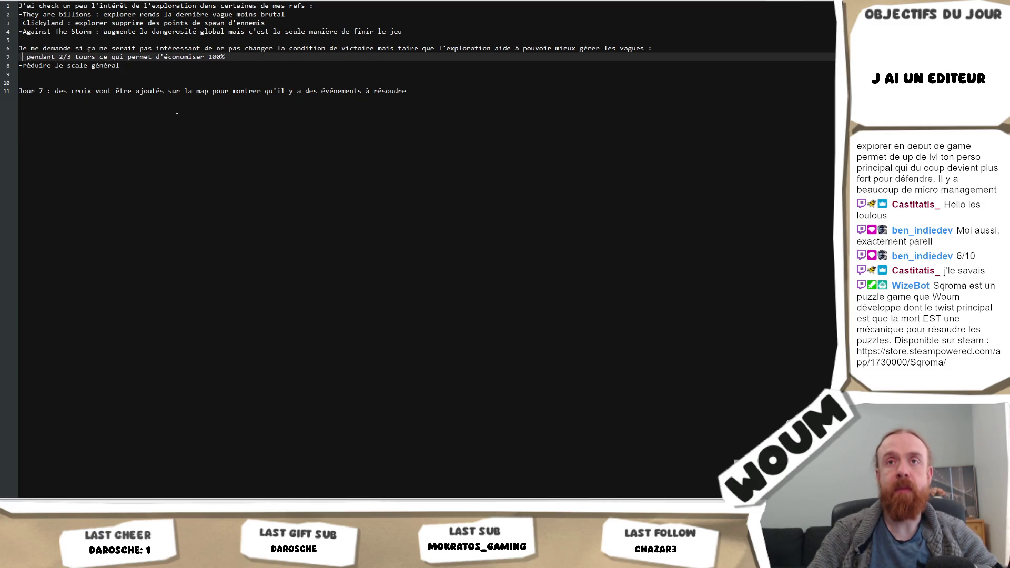
key(BackSpace)
text(vague (ou v)
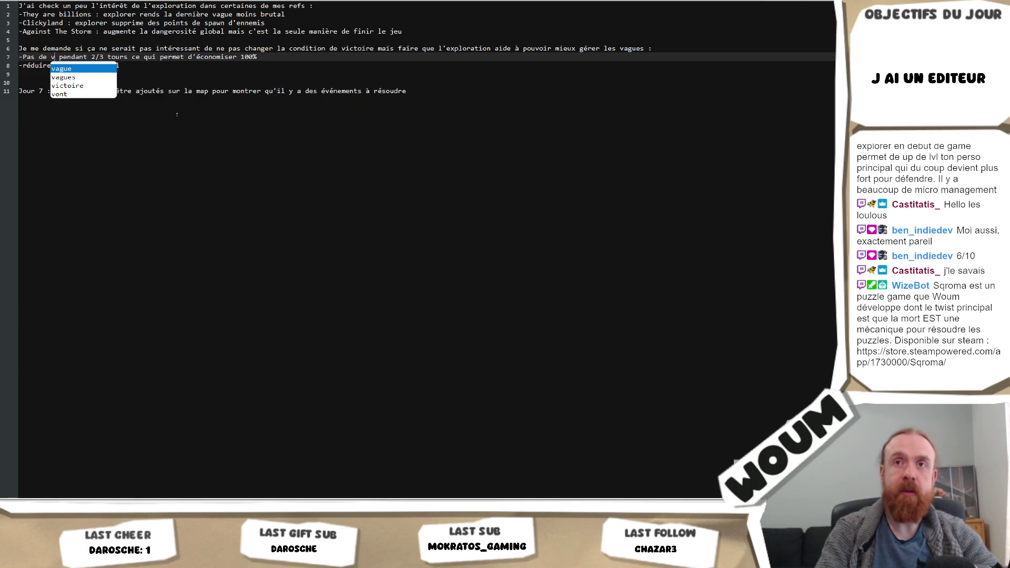
text(ague équibale)
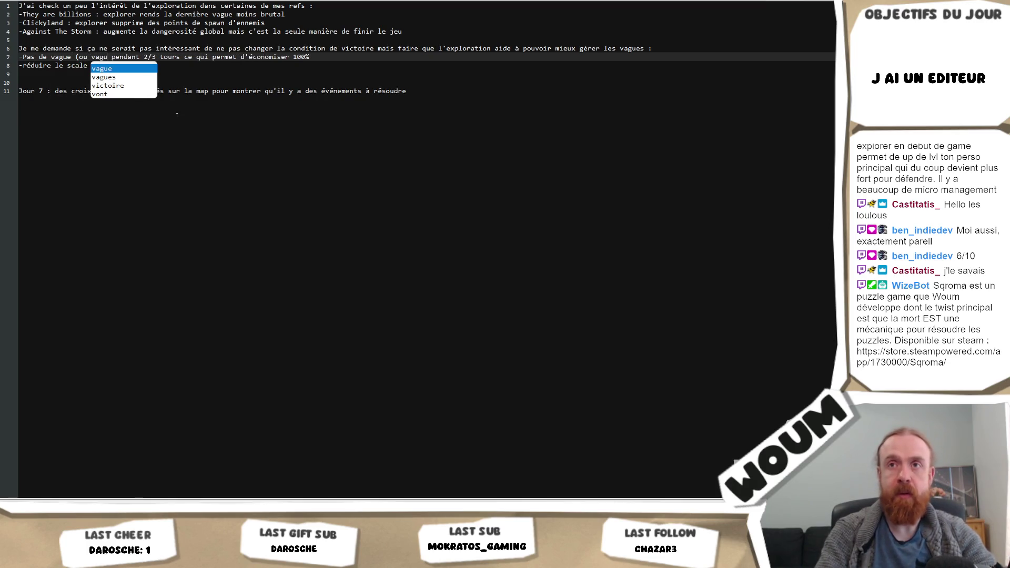
key(BackSpace)
key(BackSpace)
key(BackSpace)
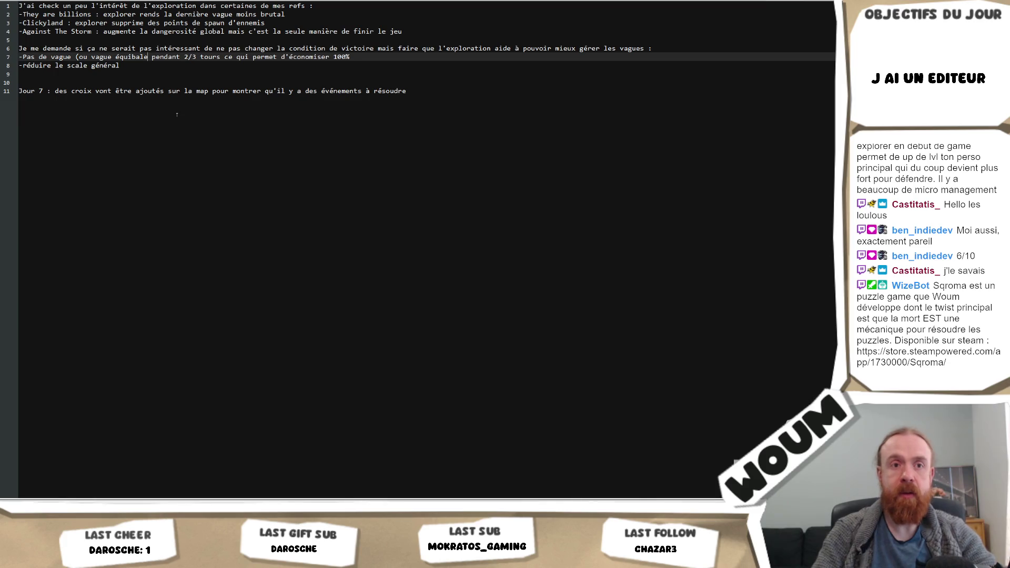
key(BackSpace)
text(valente))
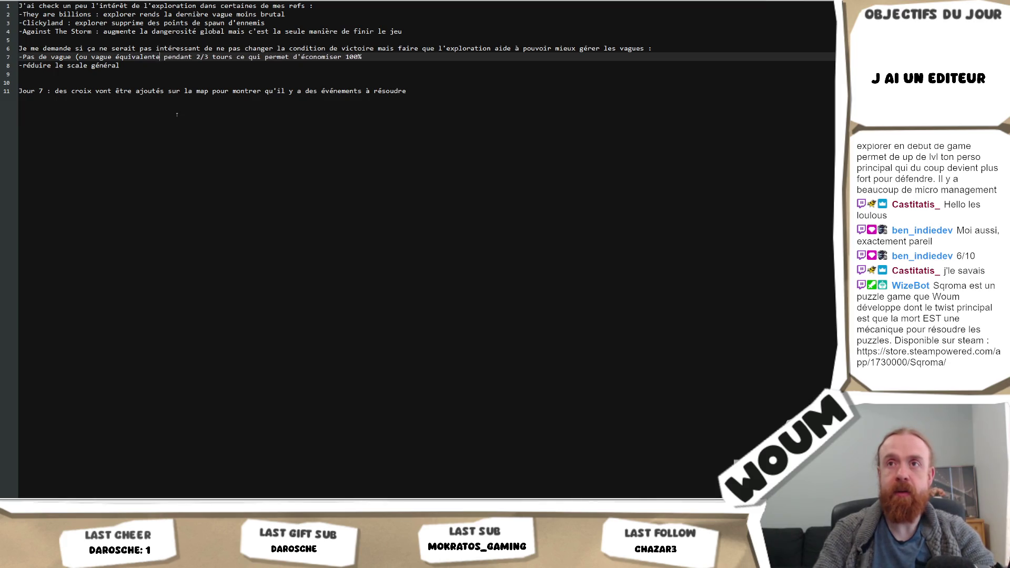
Replace 'tours' with 'jours' in the line 7 note
key(Right)
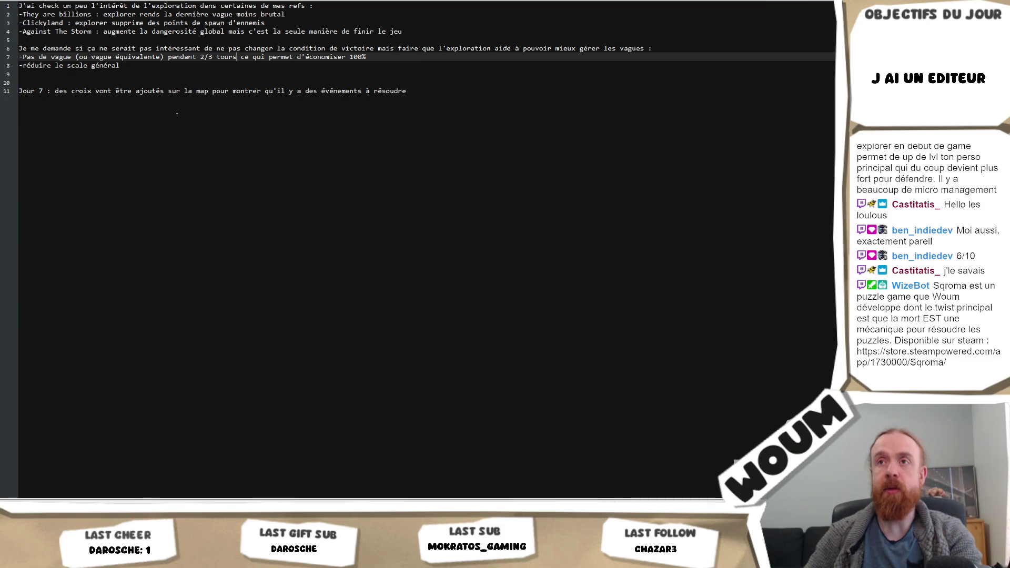
key(Delete)
key(Delete)
key(Delete)
key(BackSpace)
key(BackSpace)
text(jours)
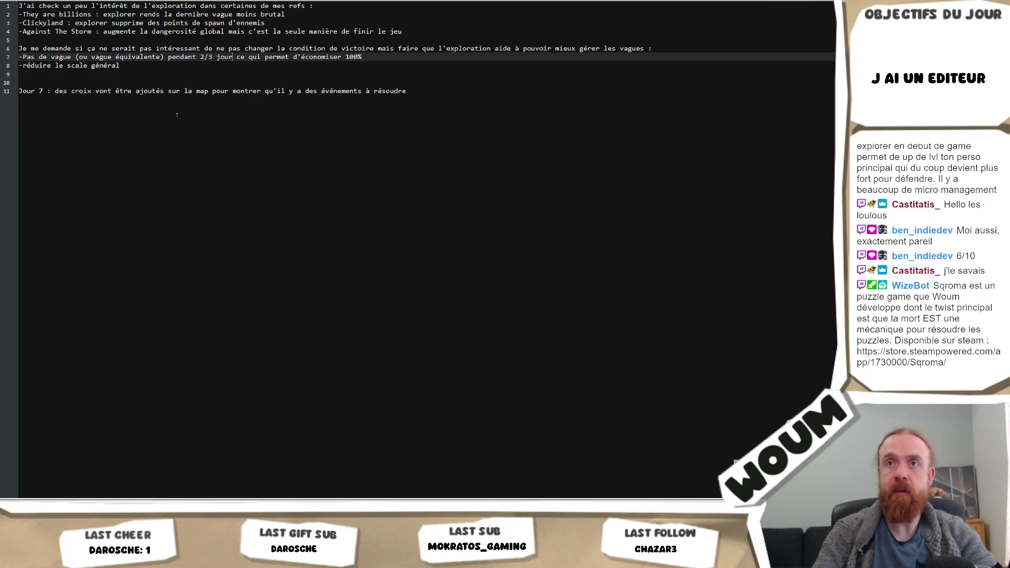
Append '=> construire des bâtiments cher' after '100%' at the end of line 7
click(372, 59)
text(=>construire)
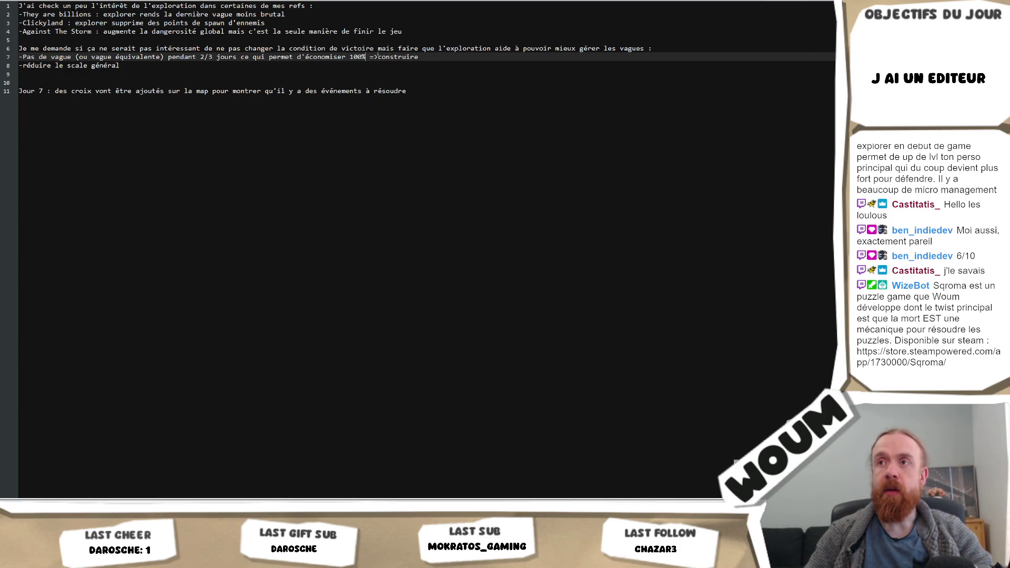
key(Down)
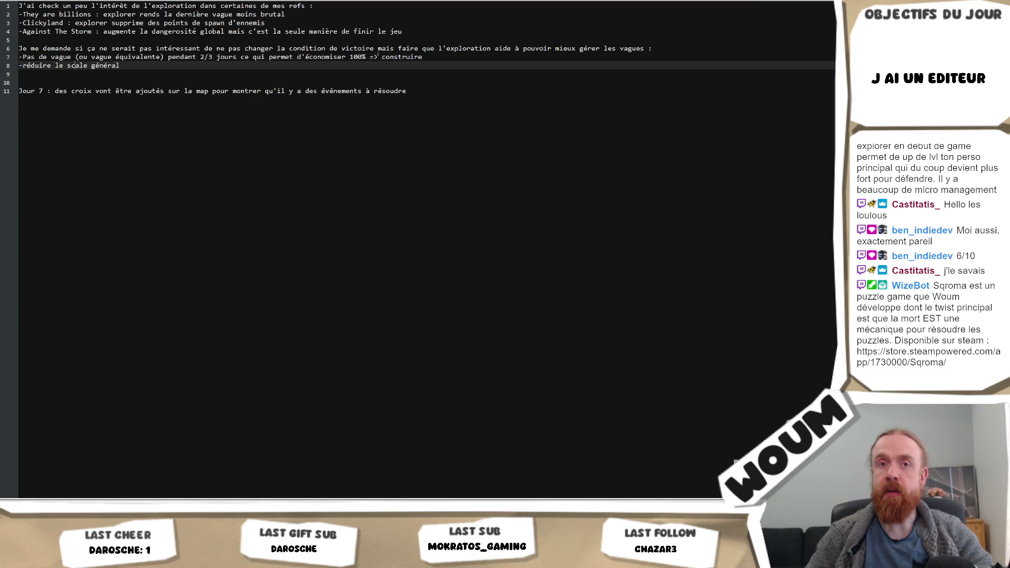
key(Left)
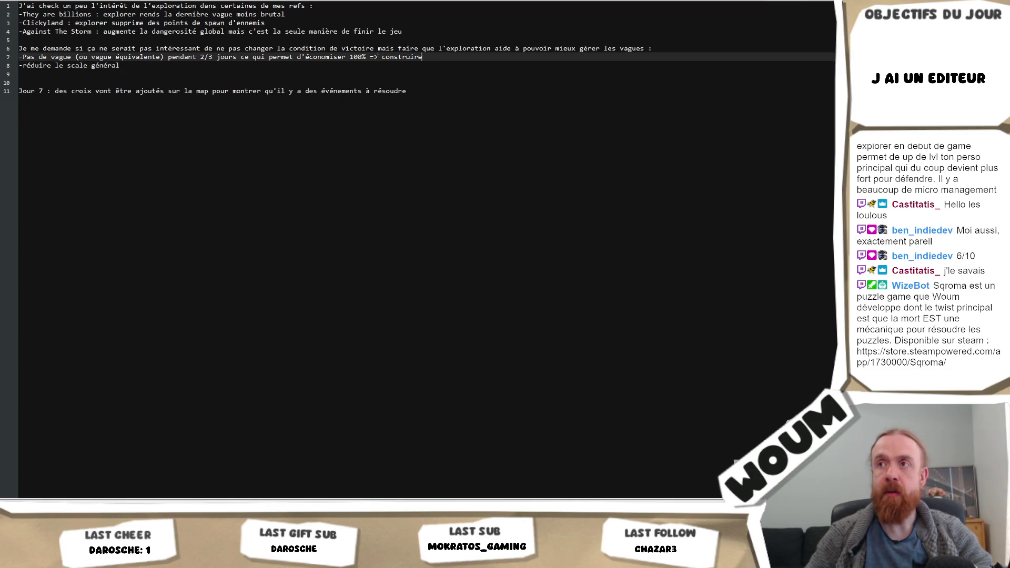
text(des bâtiments cher)
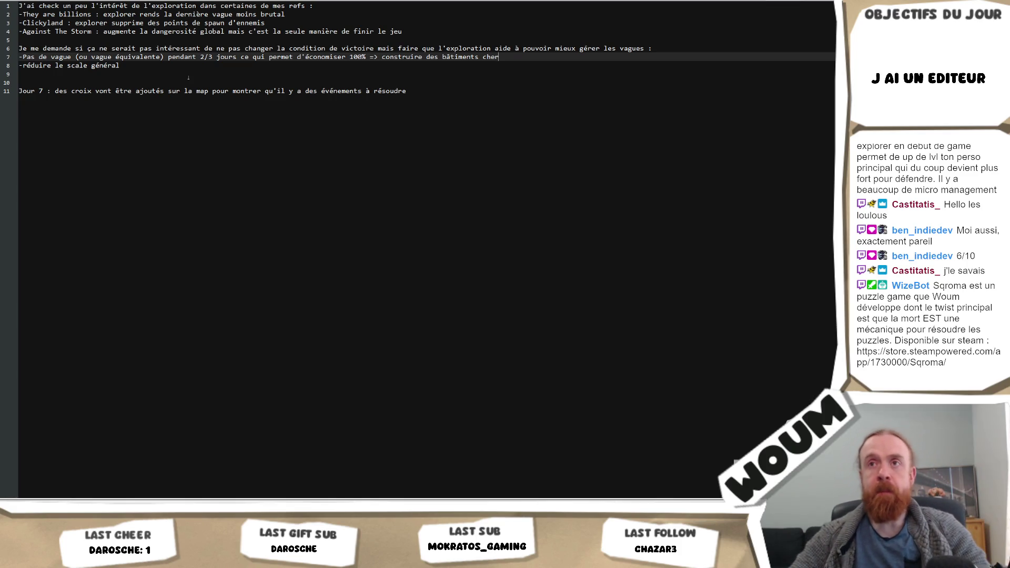
Extend line 8 with '=> chaque jour il y a plus d'ennemis qui arrivent, réduire ce nombre'
click(162, 69)
text(=> chaque jour y)
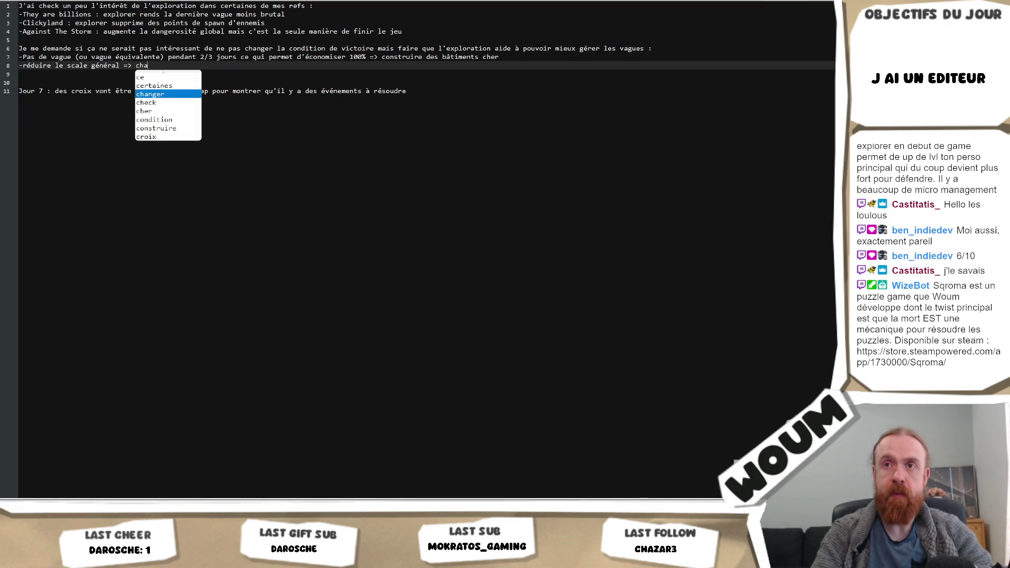
key(BackSpace)
text(i)
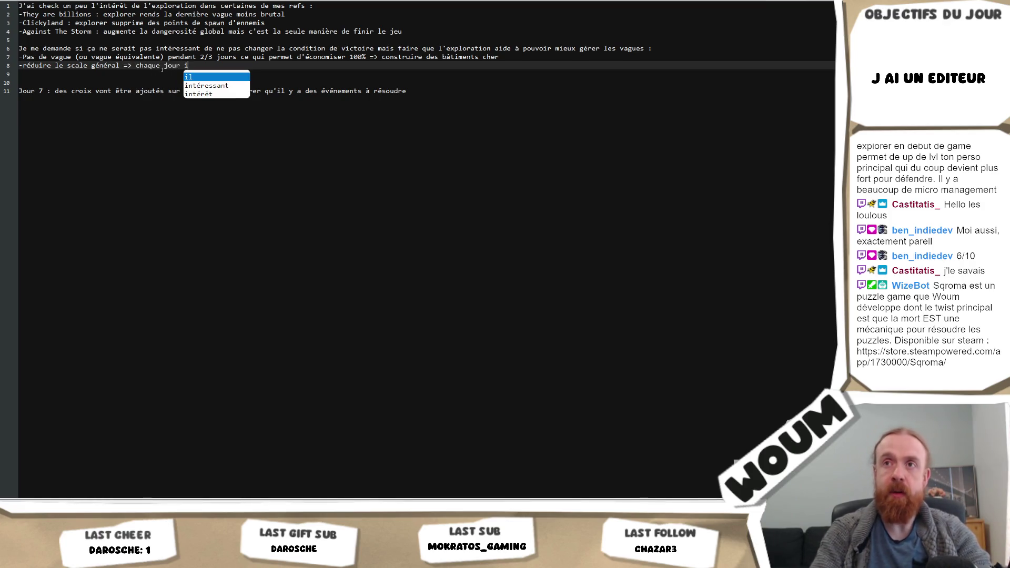
text(l y a plu)
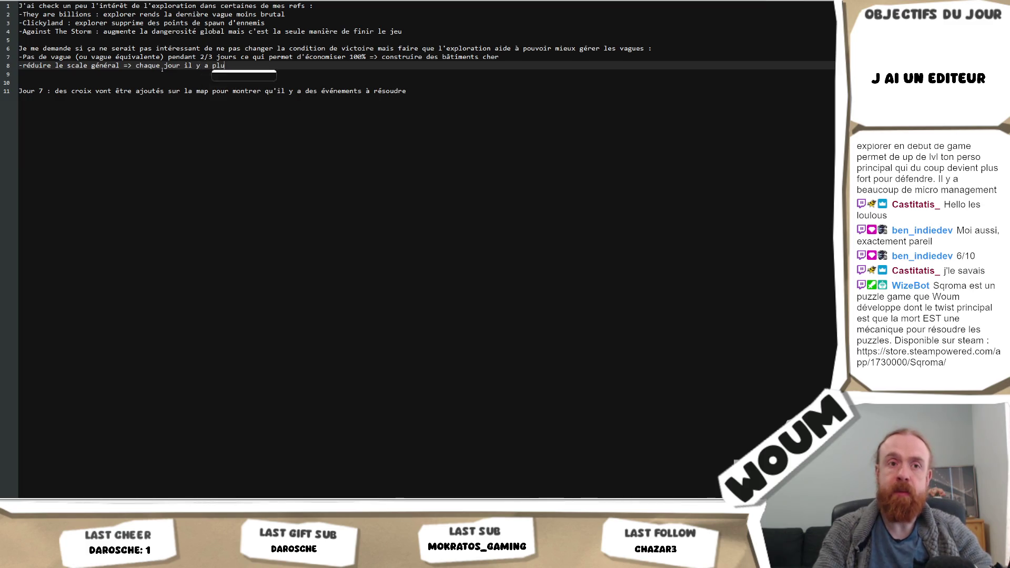
text(s d'ennemis )
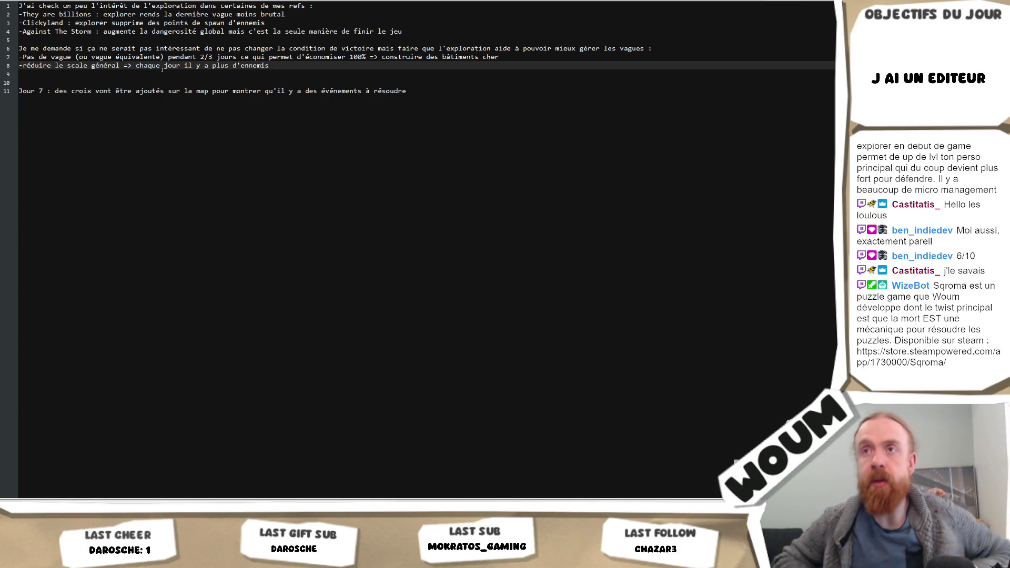
text(q)
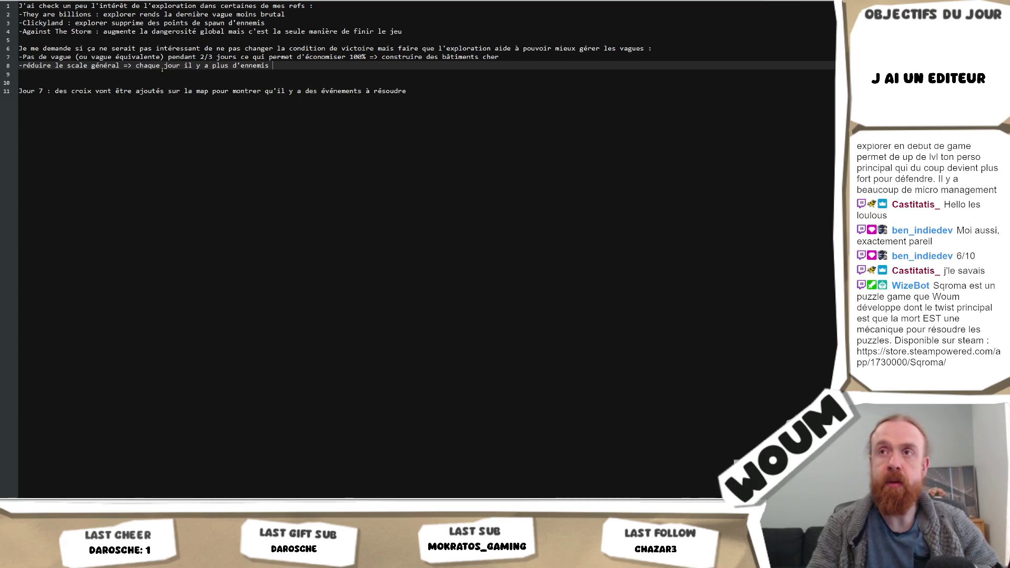
text(ui sont rajo)
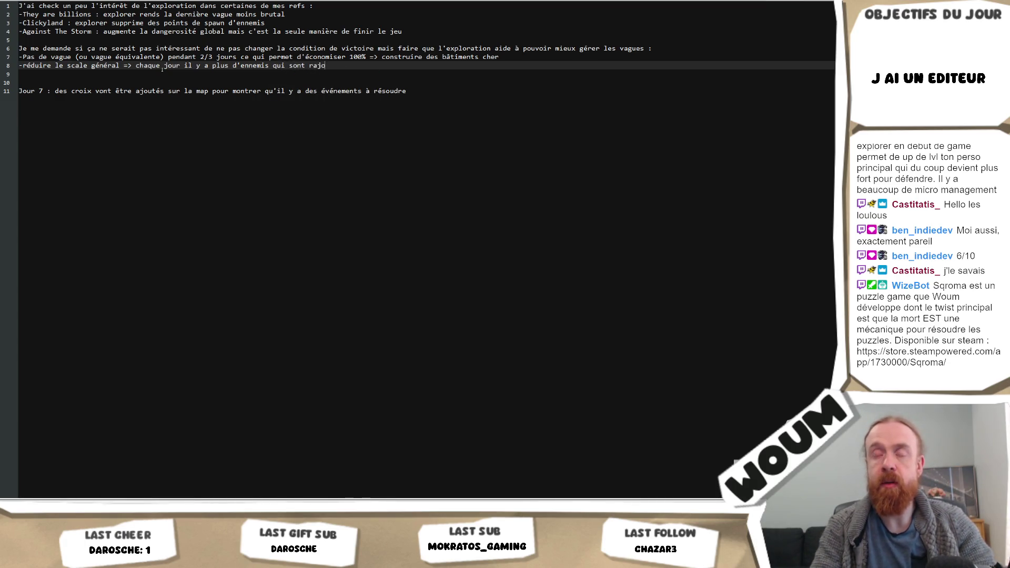
text(uté, réduire)
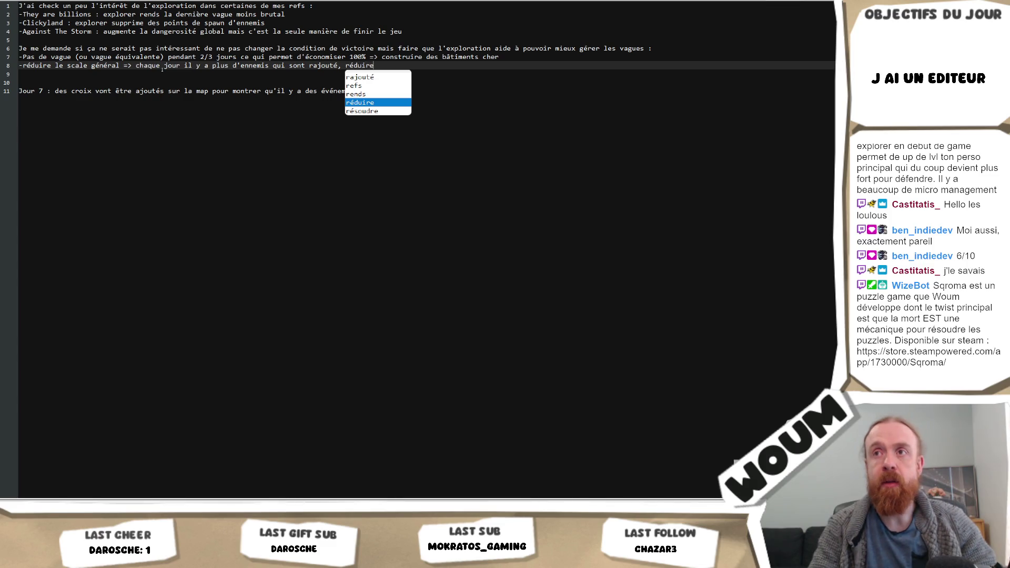
key(BackSpace)
key(BackSpace)
key(BackSpace)
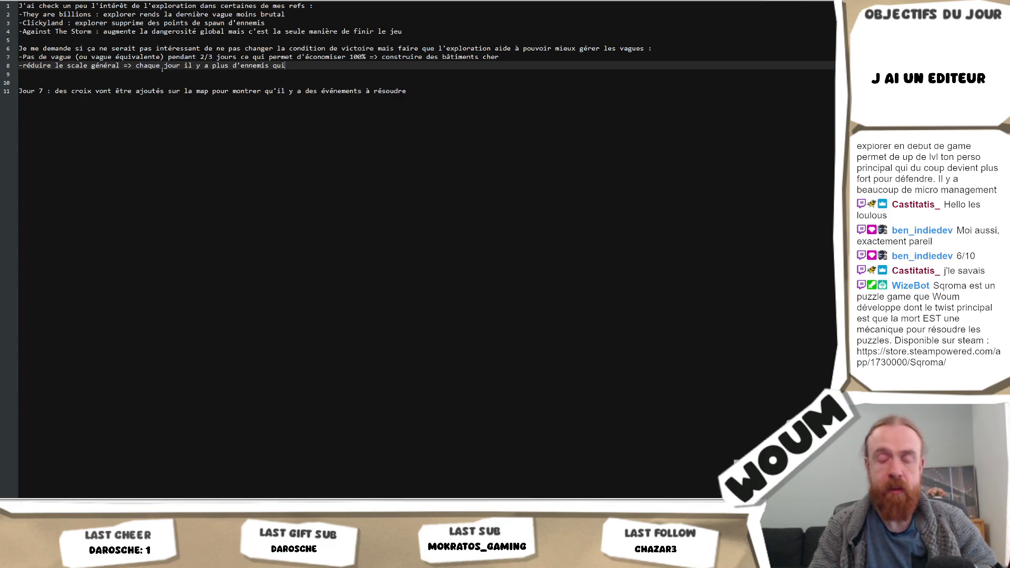
text(arrivent, rédu)
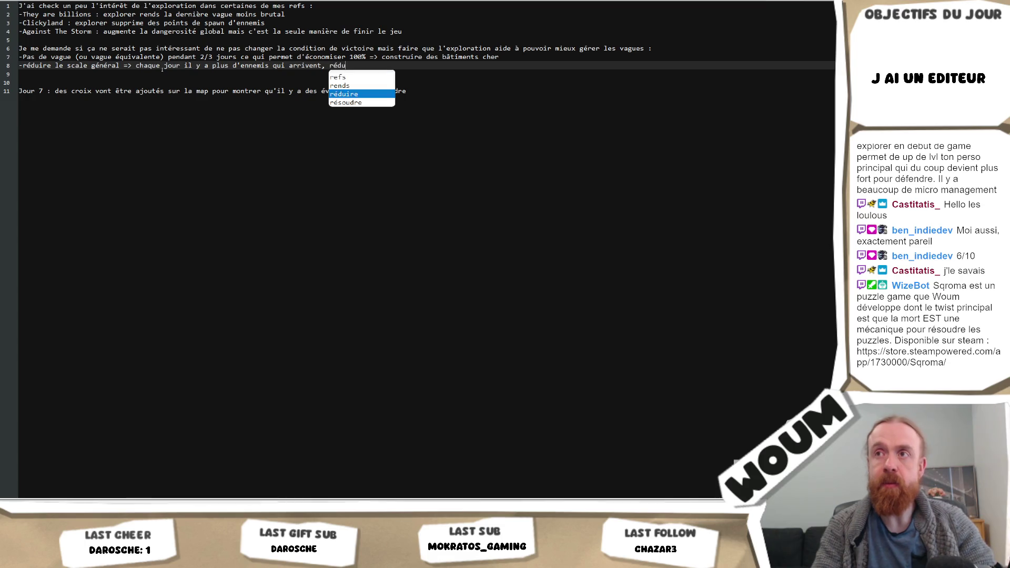
text(ire c)
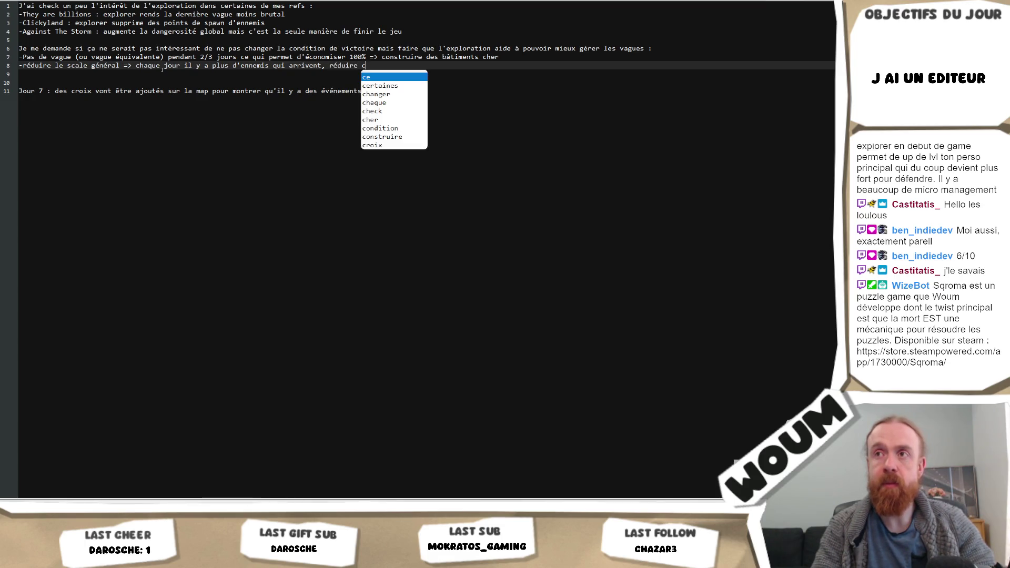
text(e nombre)
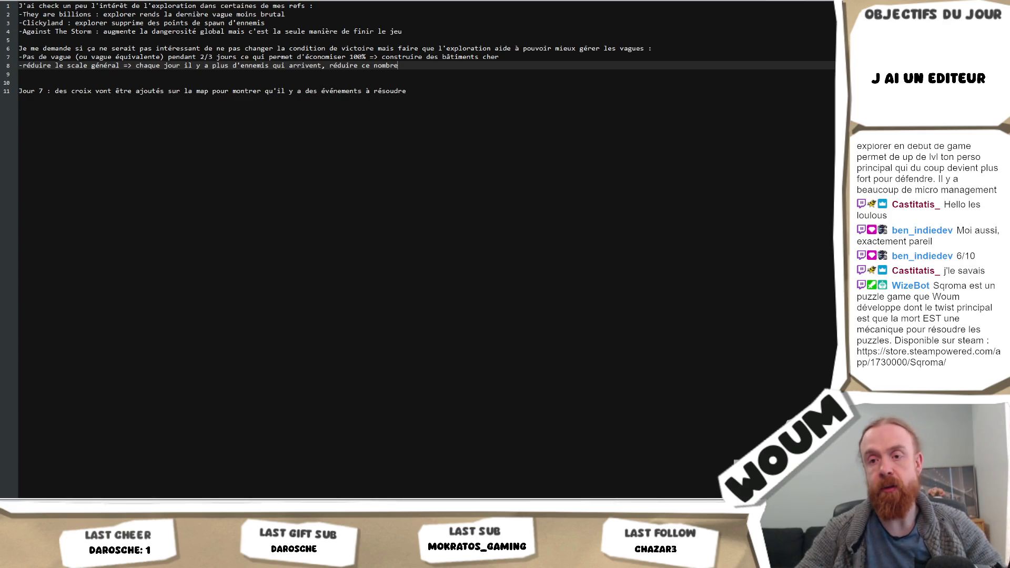
Back in the browser, remove 'objectives' from the Google query and search 'age of darkness'
key(alt+Tab)
scroll(352, 263, up, 15)
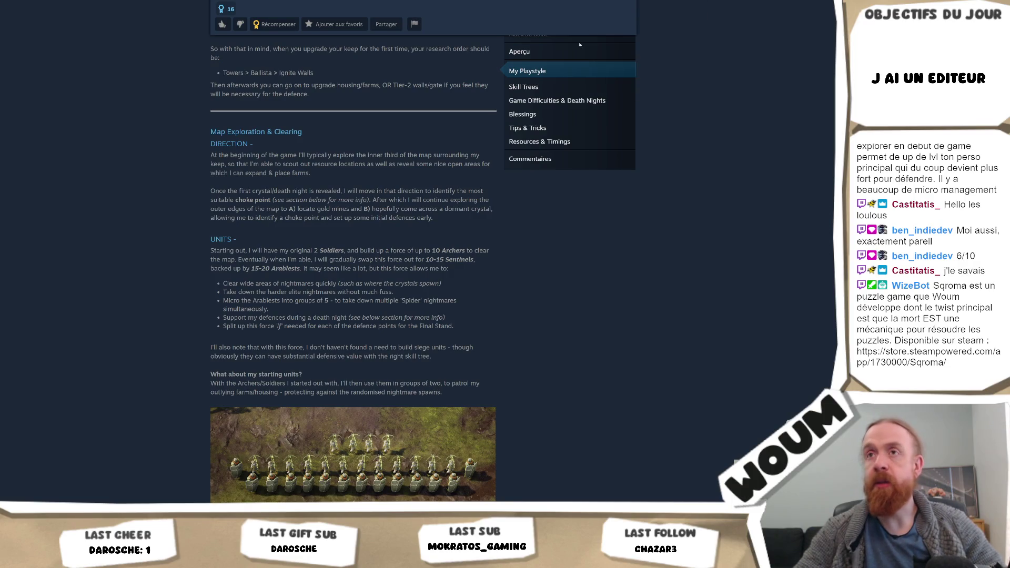
key(alt+Left)
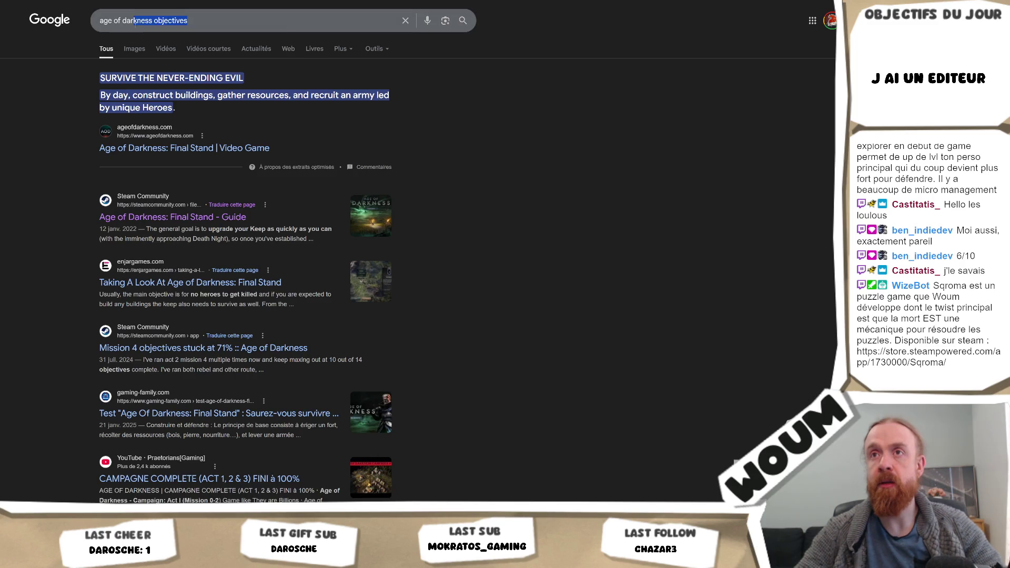
drag(188, 21, 152, 20)
key(BackSpace)
key(Return)
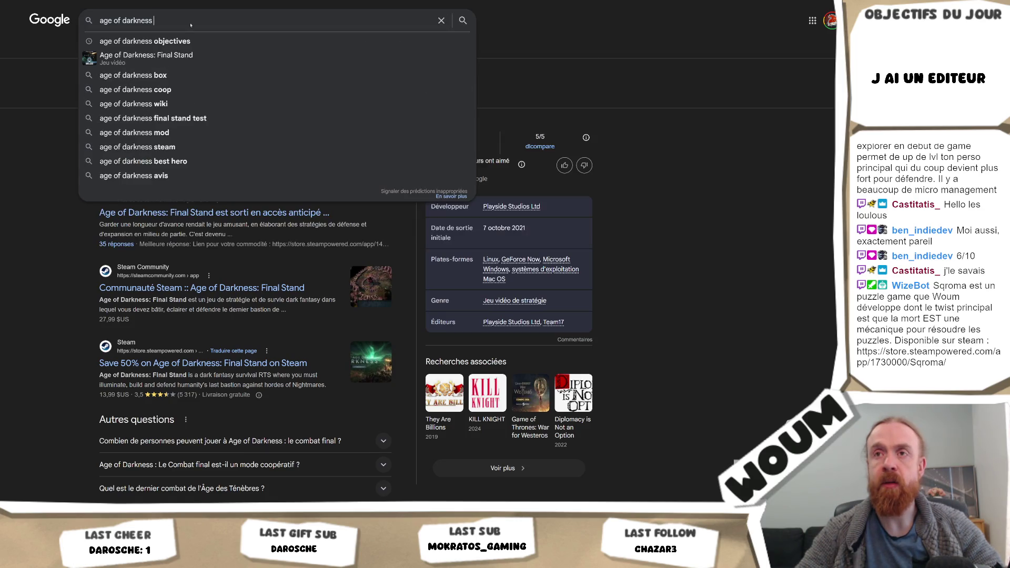
Look over the 'age of darkness' results and switch to image results
click(30, 226)
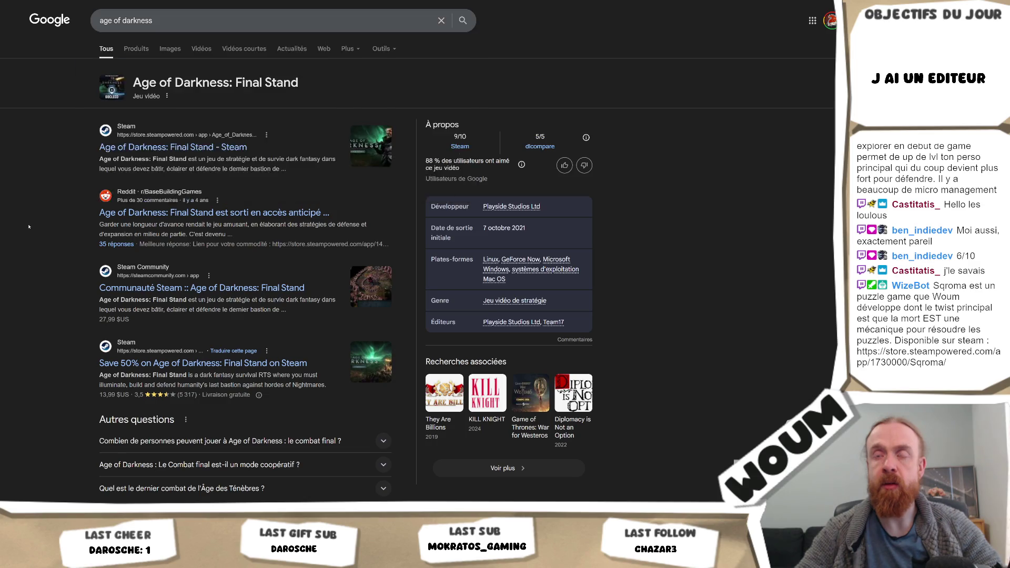
scroll(30, 227, down, 15)
scroll(31, 227, down, 3)
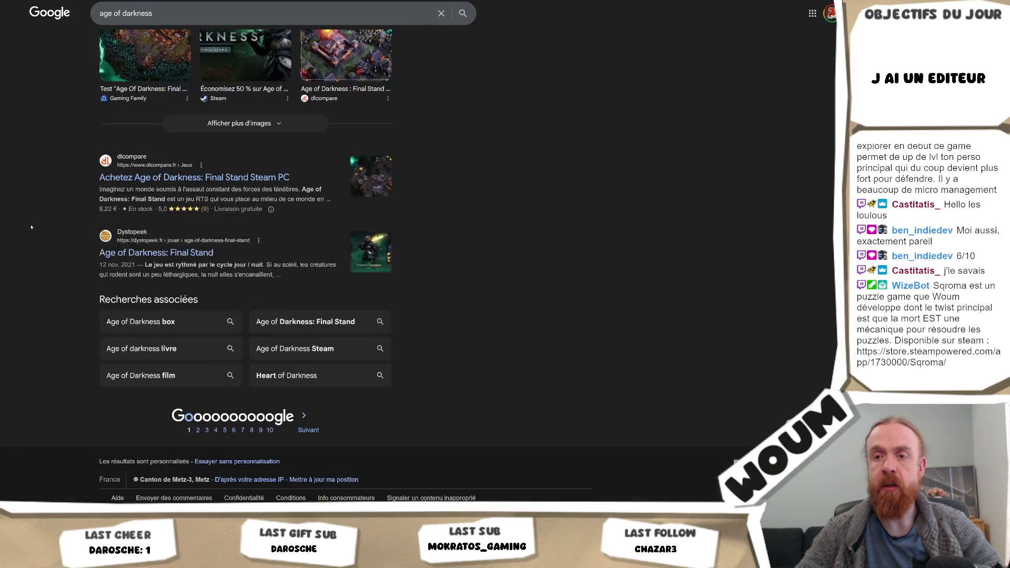
scroll(42, 210, up, 18)
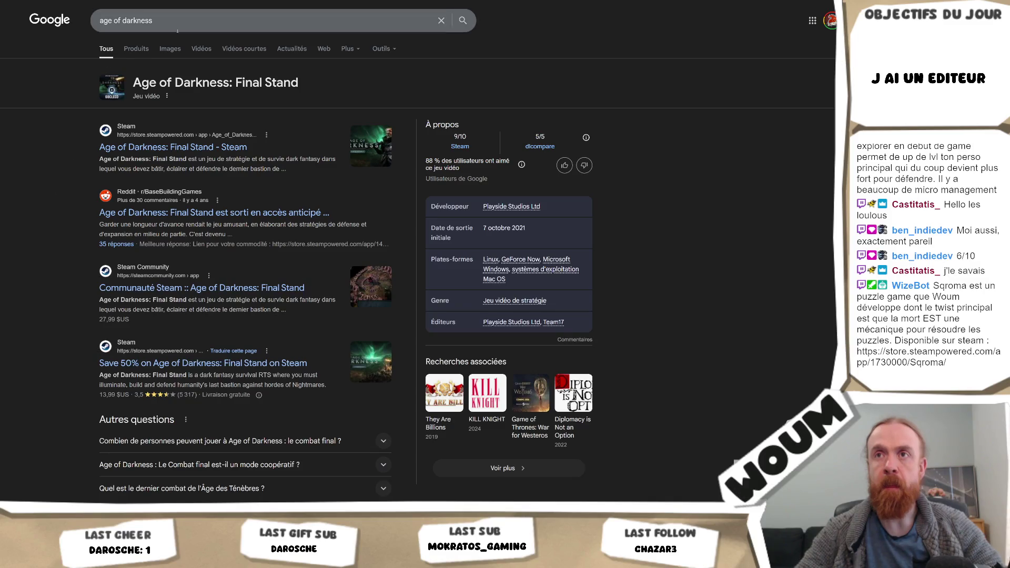
click(170, 49)
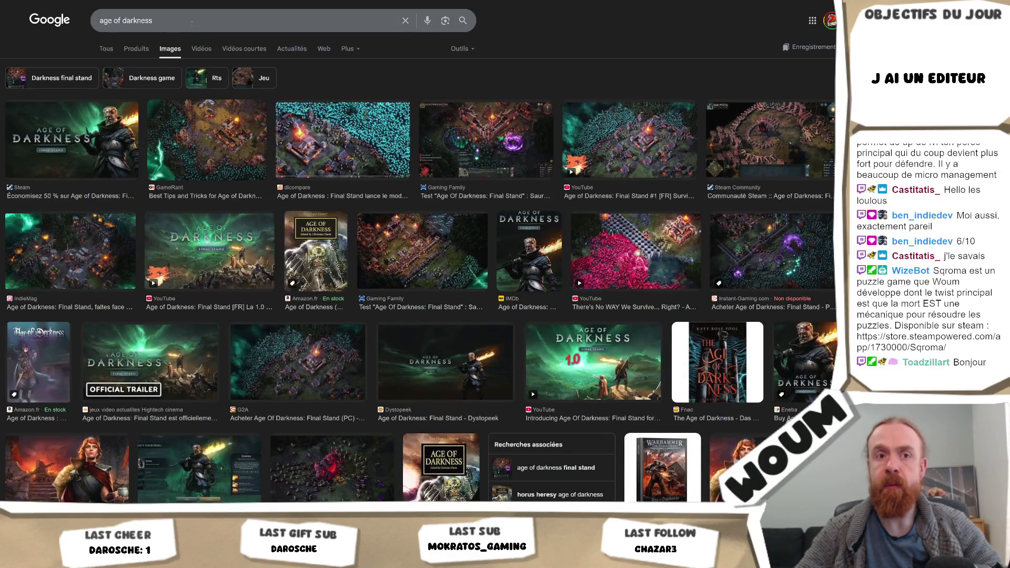
Search images for 'age of darkness old game', then 'age of darkness andy'
click(194, 22)
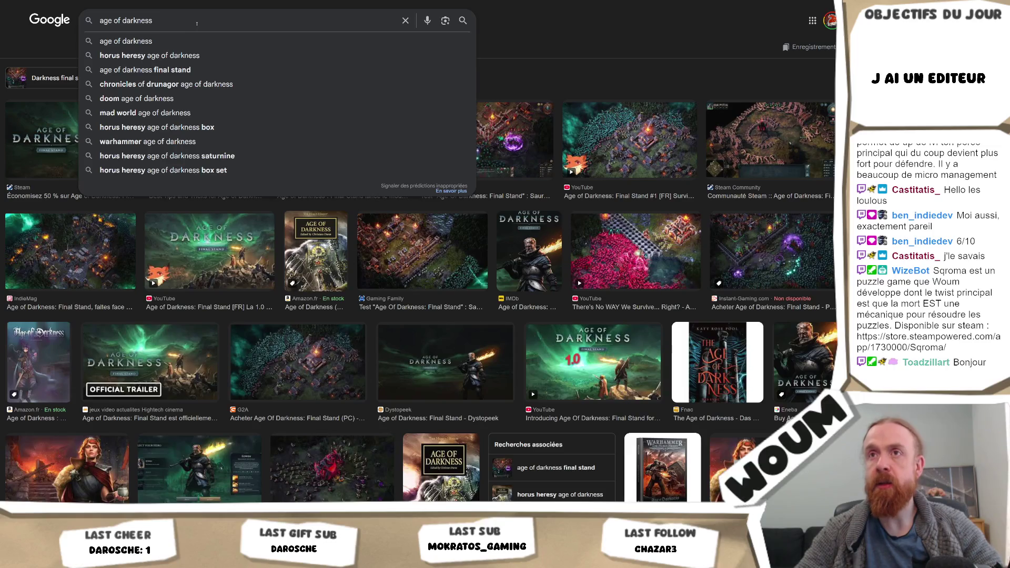
text( old)
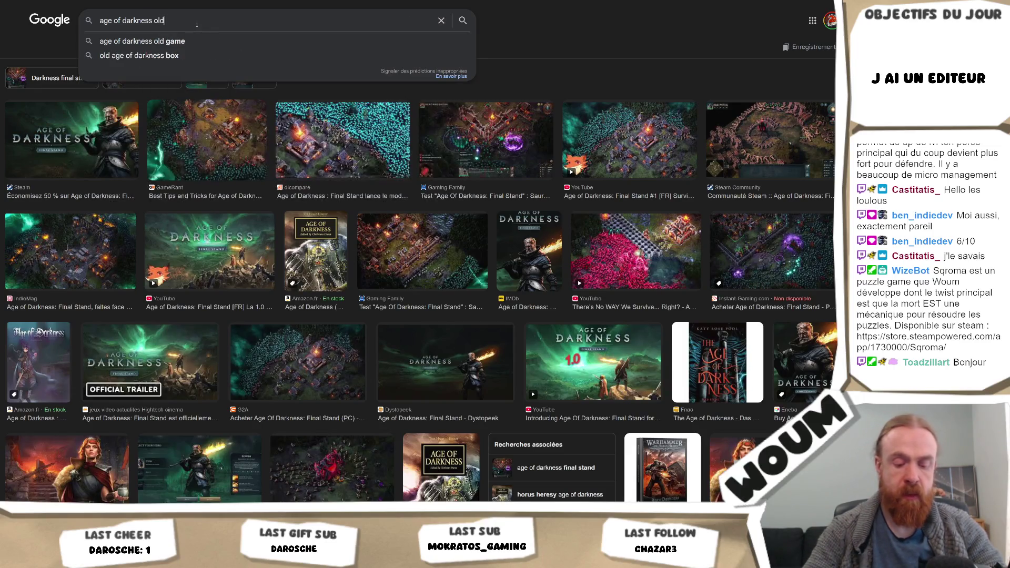
text( game)
key(Return)
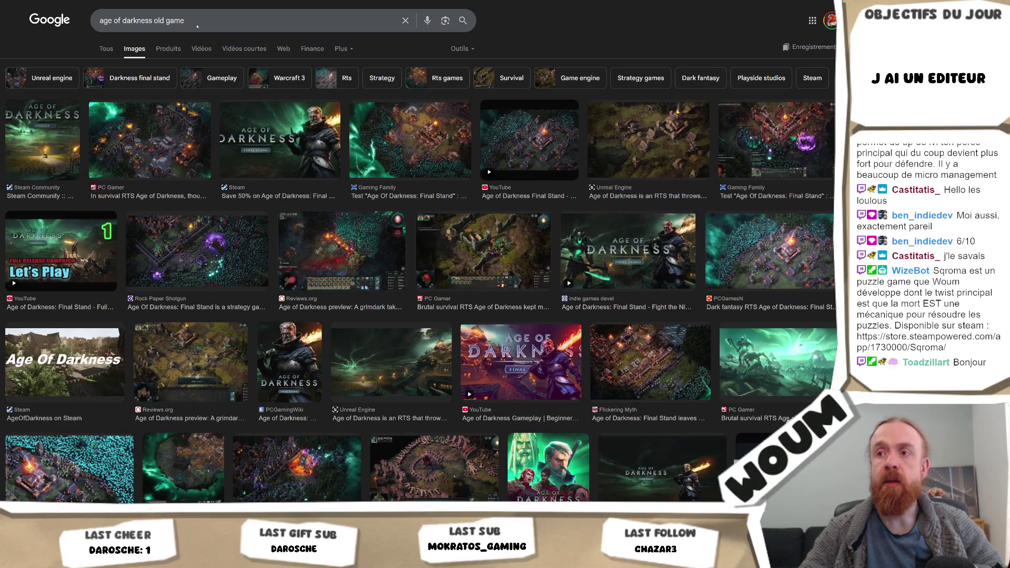
drag(199, 21, 155, 20)
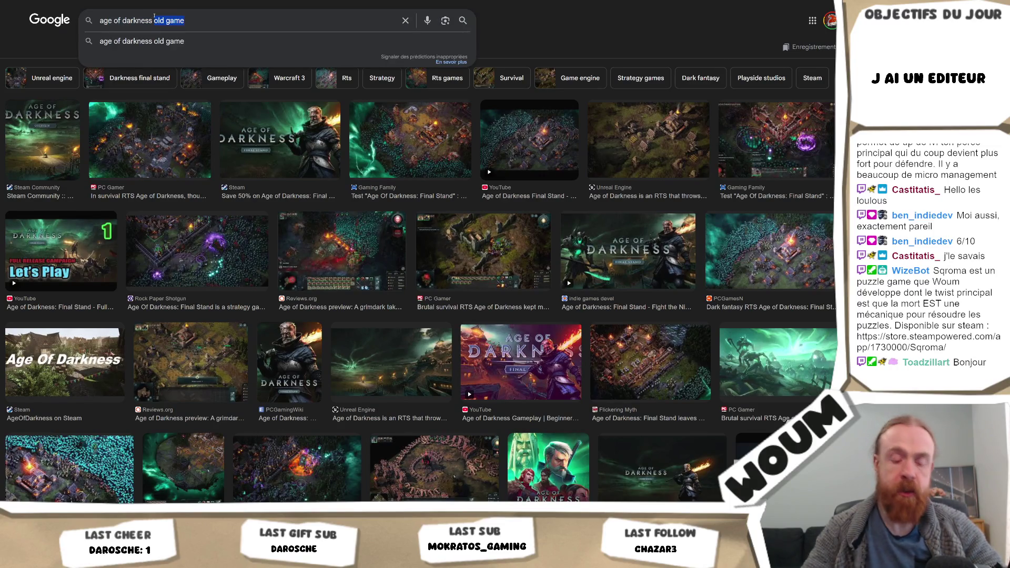
text(andy)
key(Return)
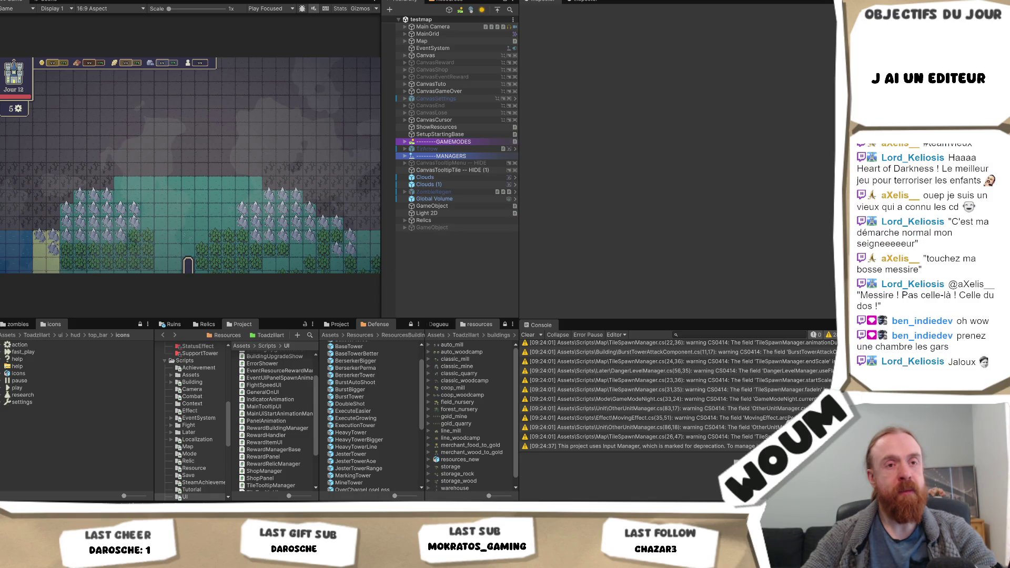
Switch from Unity back to the text editor with the French design notes
key(alt+Tab)
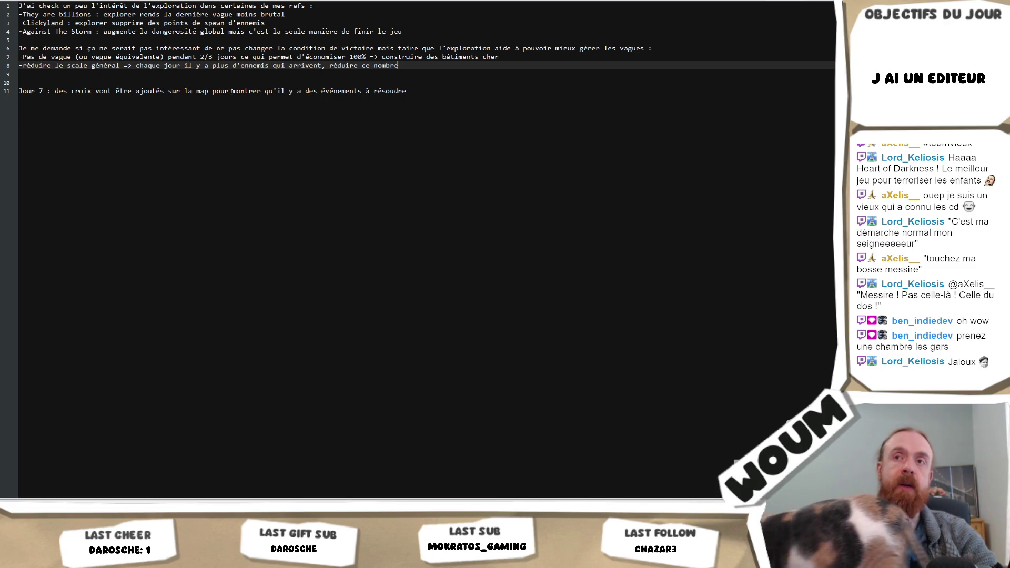
Add a new line 11 above Jour 7 beginning 'Ajouter un/des objectifs clairs à partir d'un cert'
click(420, 87)
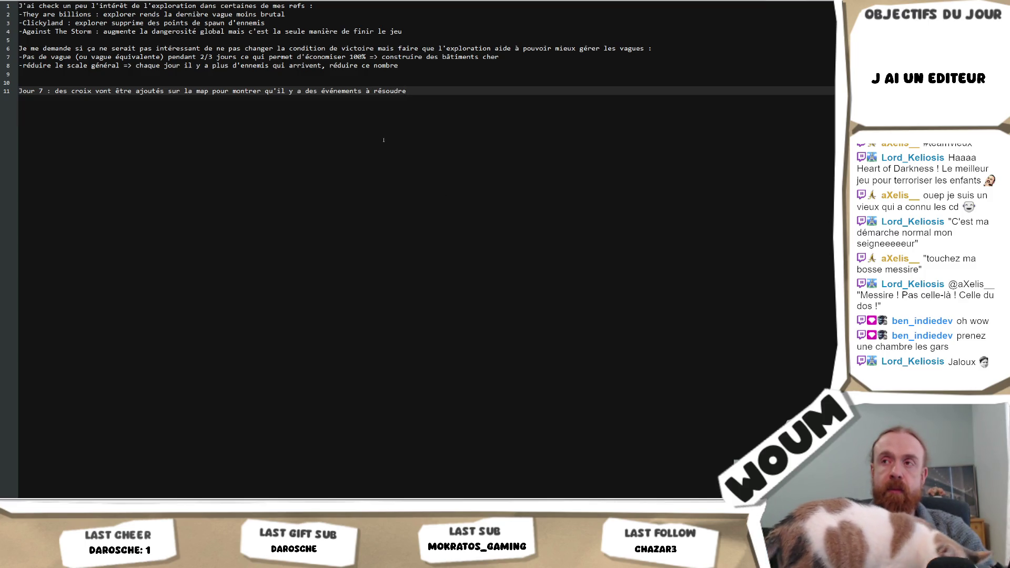
click(78, 82)
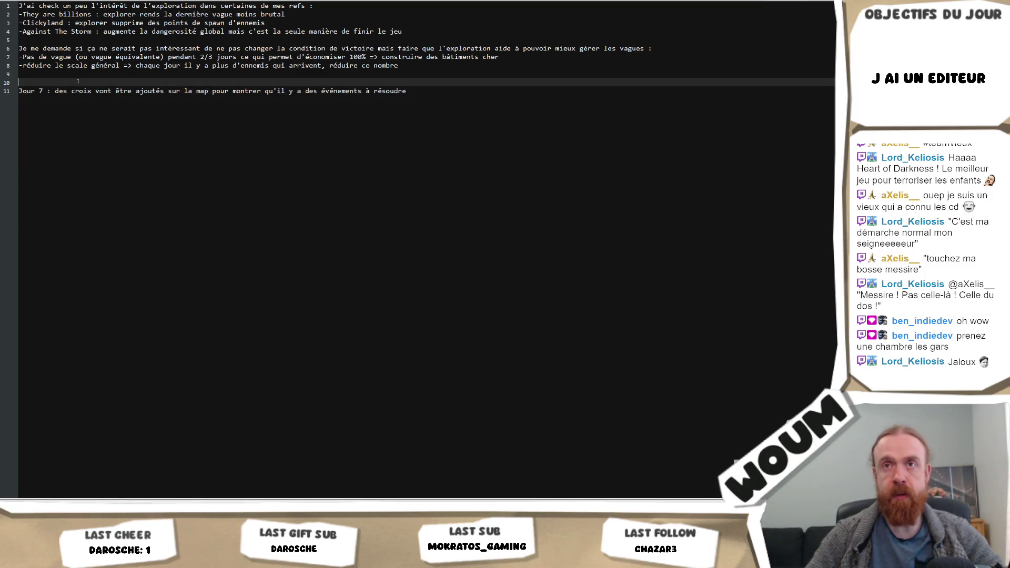
key(Return)
text(Ajouter)
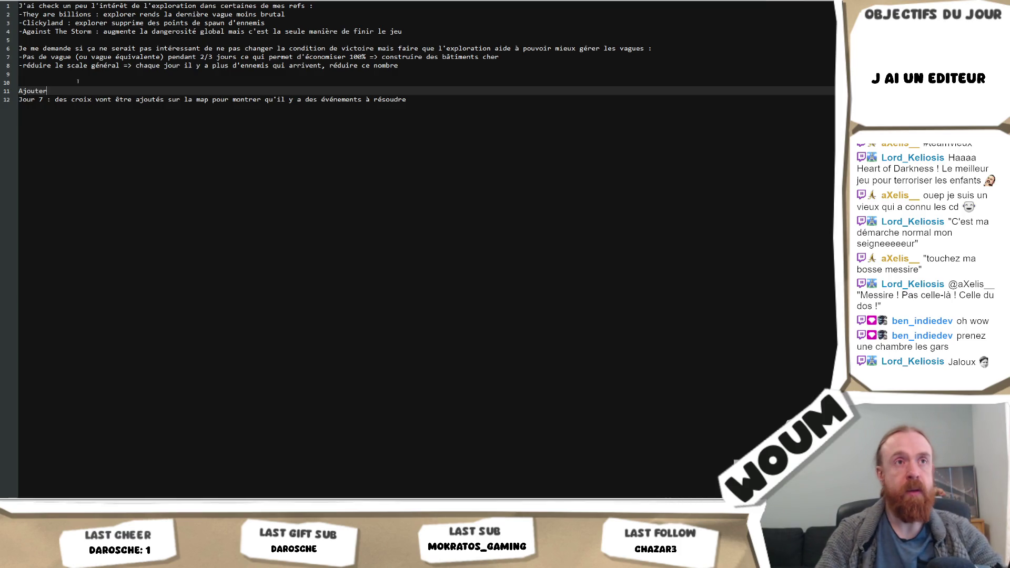
text( un/des objectif)
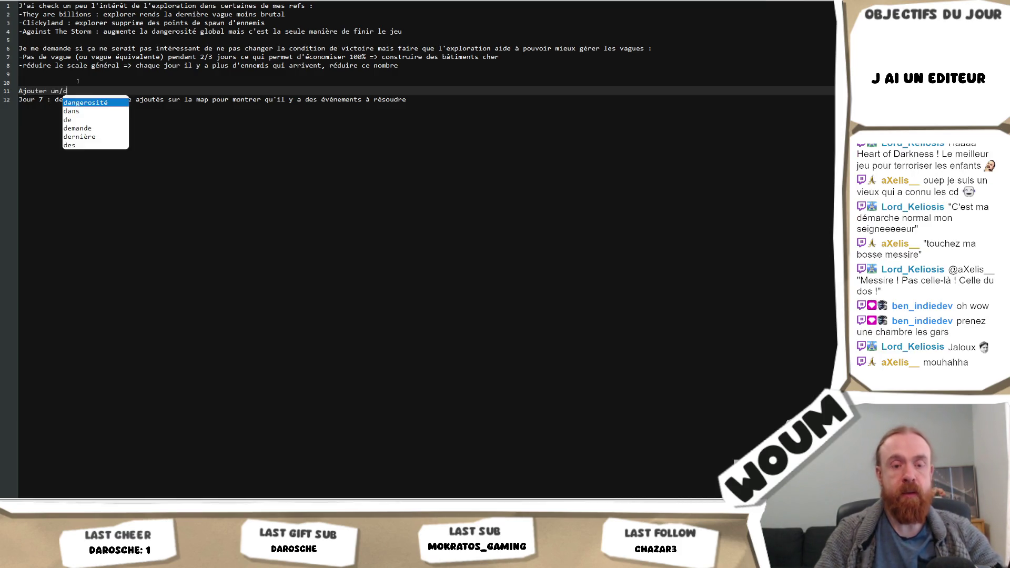
text(s clairs)
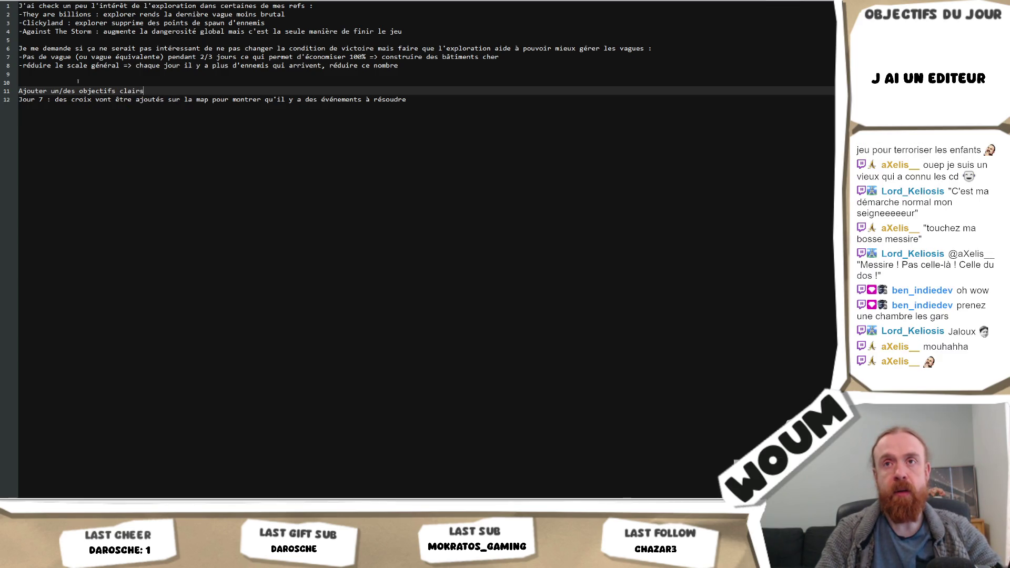
text( à partir d'un cert)
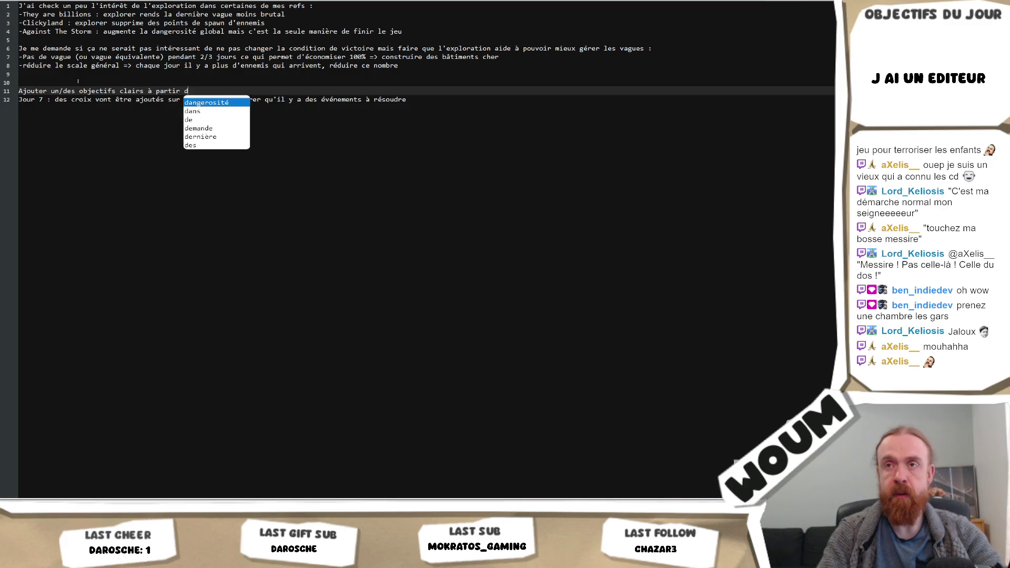